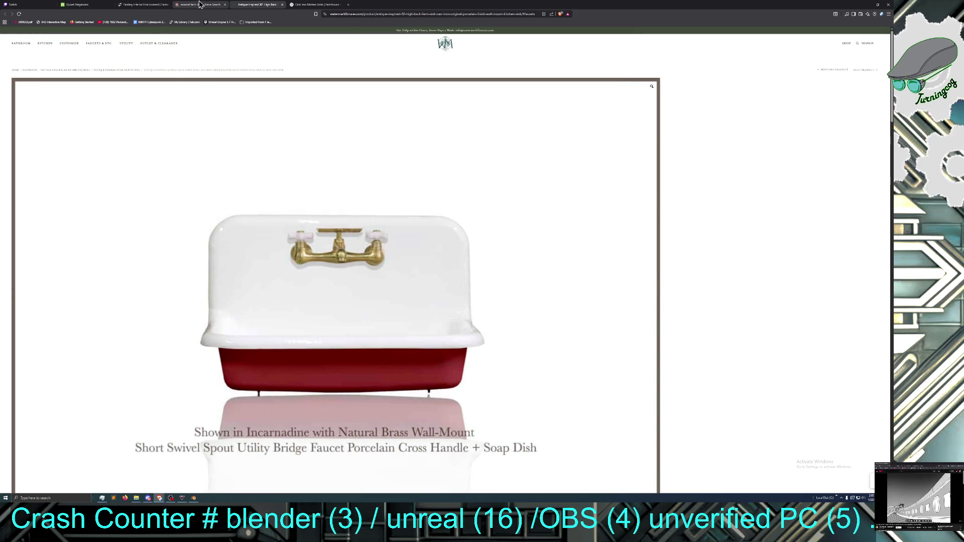
Preview the '60 Inch Farmhouse Drainboard Sink with Legs' image among the Brave sink results
click(199, 5)
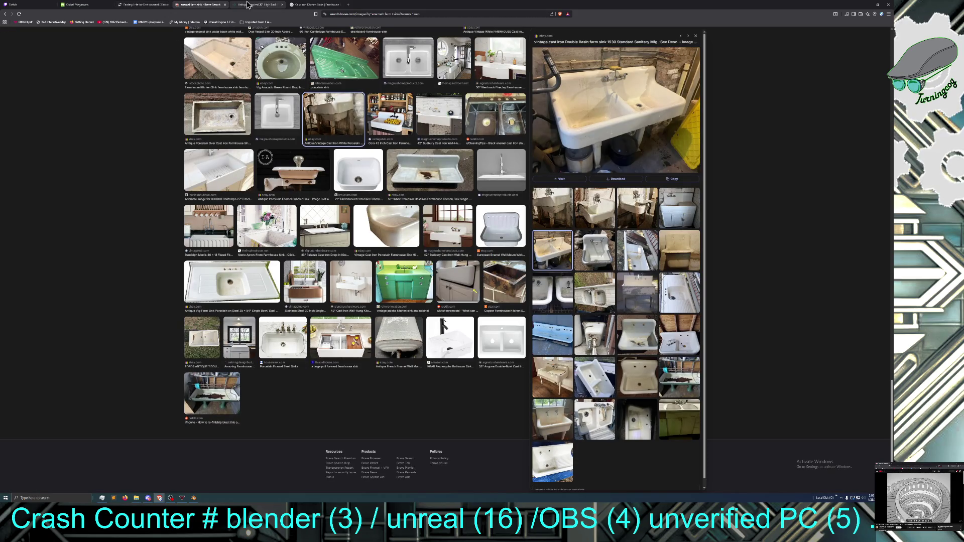
click(315, 5)
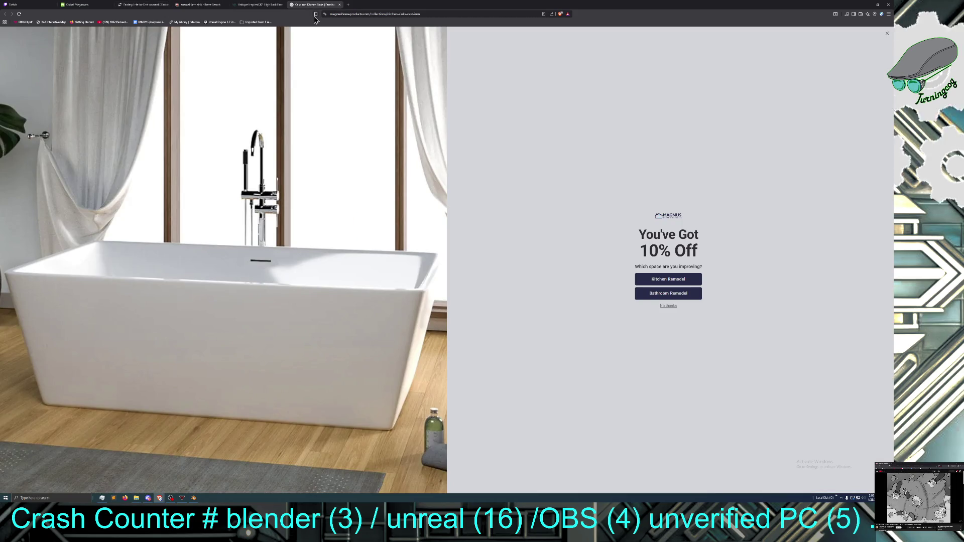
click(199, 6)
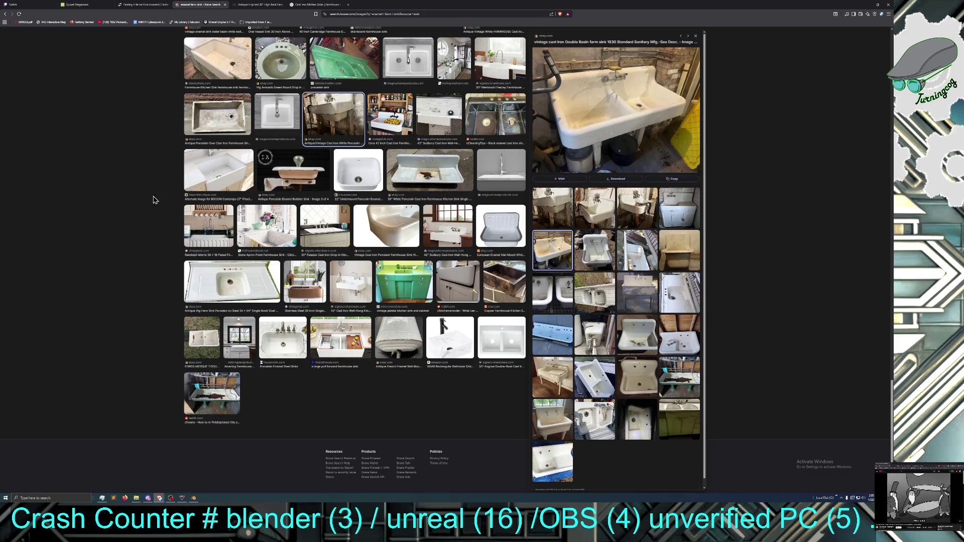
scroll(154, 195, up, 6)
scroll(154, 195, up, 4)
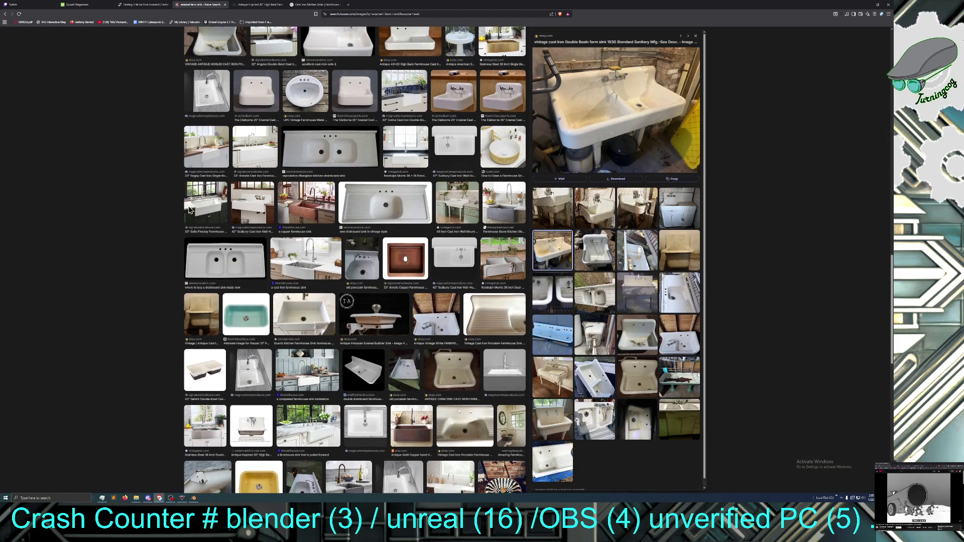
scroll(325, 236, up, 5)
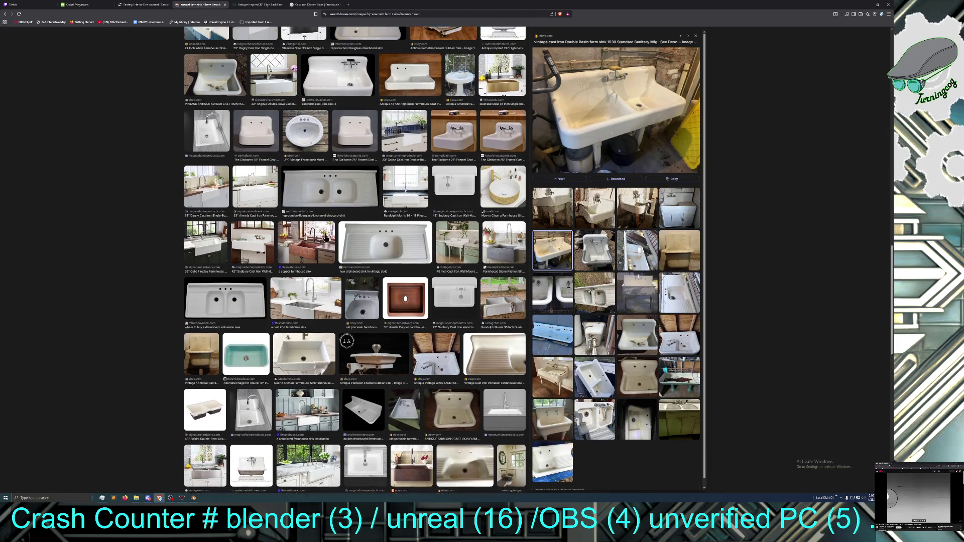
scroll(325, 237, up, 4)
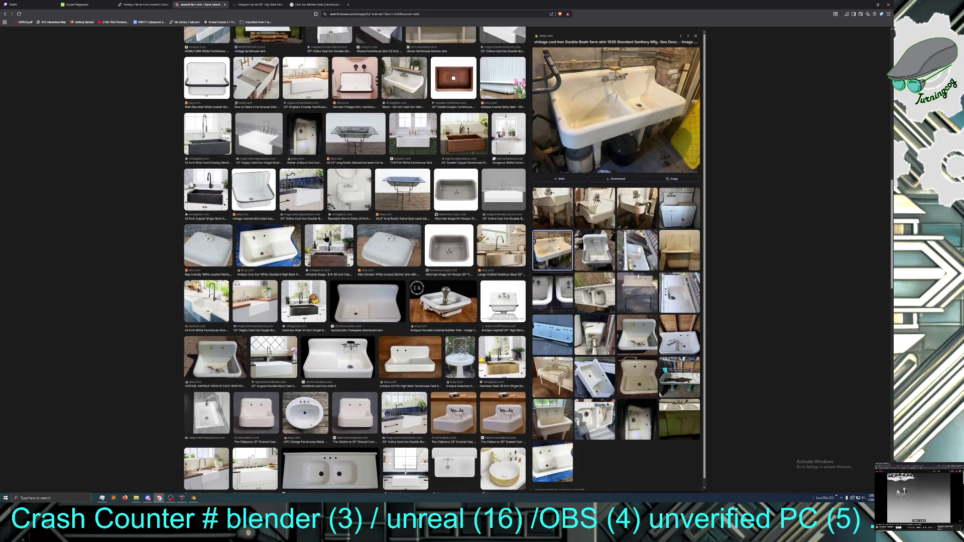
scroll(325, 236, up, 3)
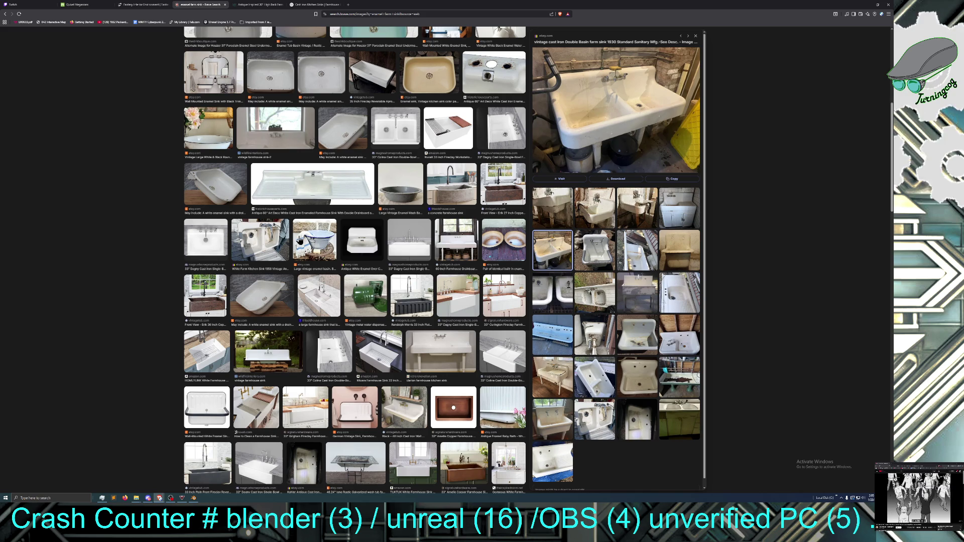
click(463, 246)
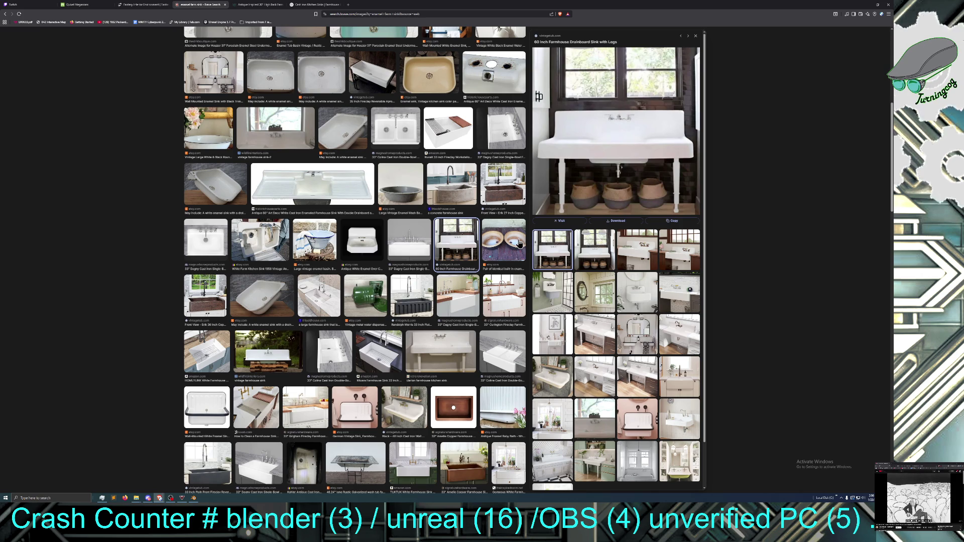
Move the browser aside, deselect the sink, and add a UV sphere from Add > Mesh
drag(457, 4, 0, 86)
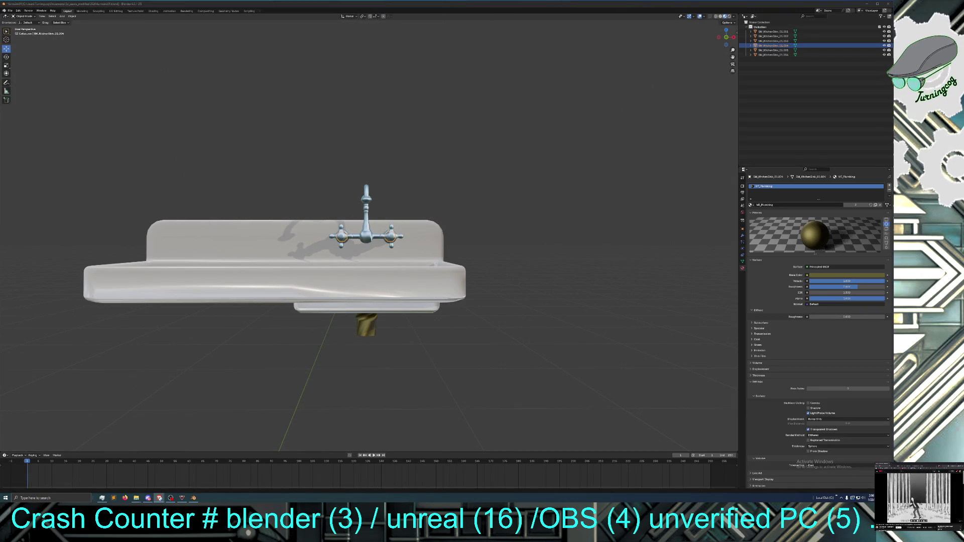
mouse_move(197, 190)
middle_down()
mouse_move(179, 191)
mouse_move(186, 222)
middle_up()
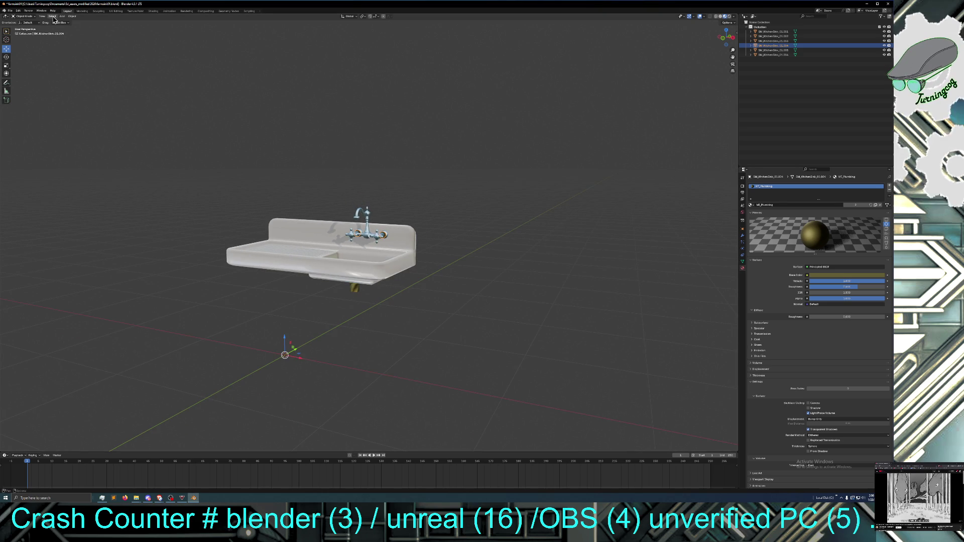
click(174, 181)
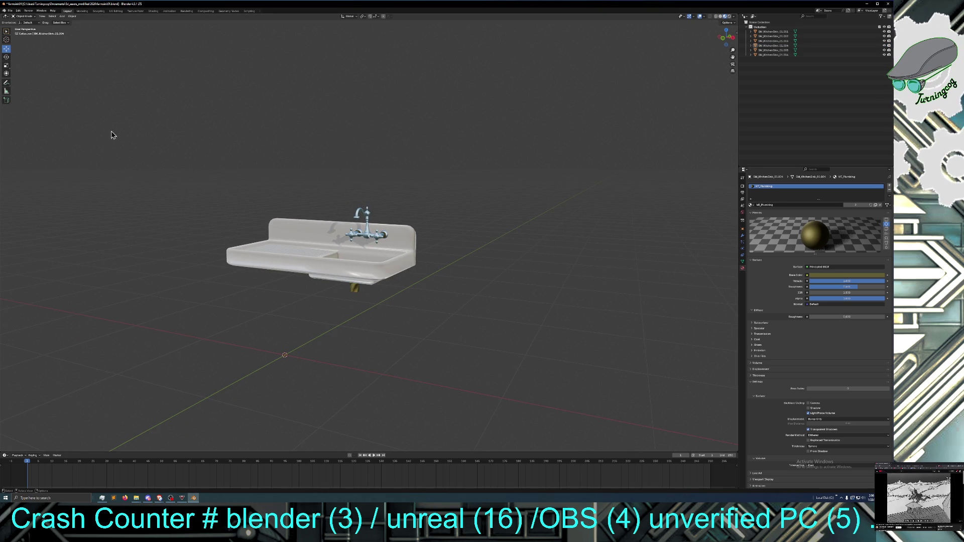
click(50, 18)
click(72, 17)
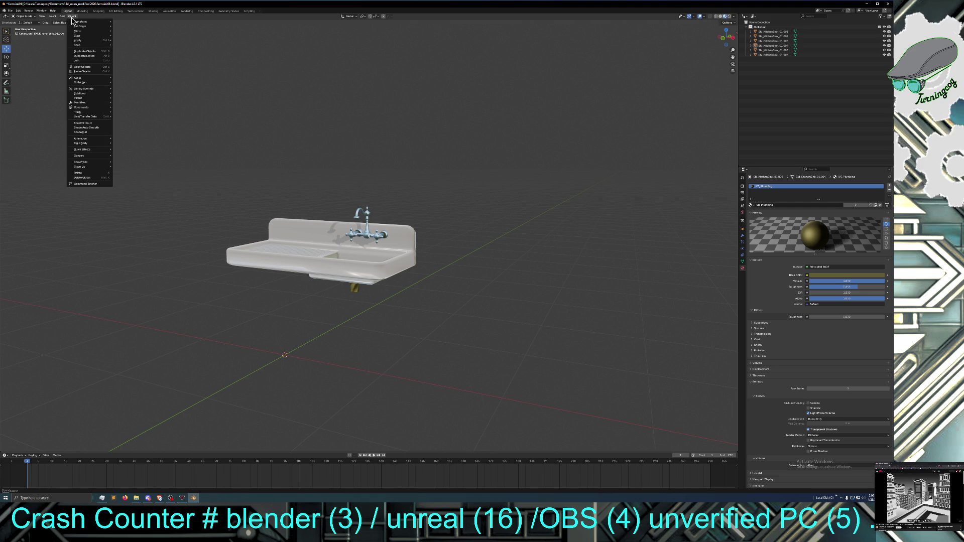
mouse_move(62, 16)
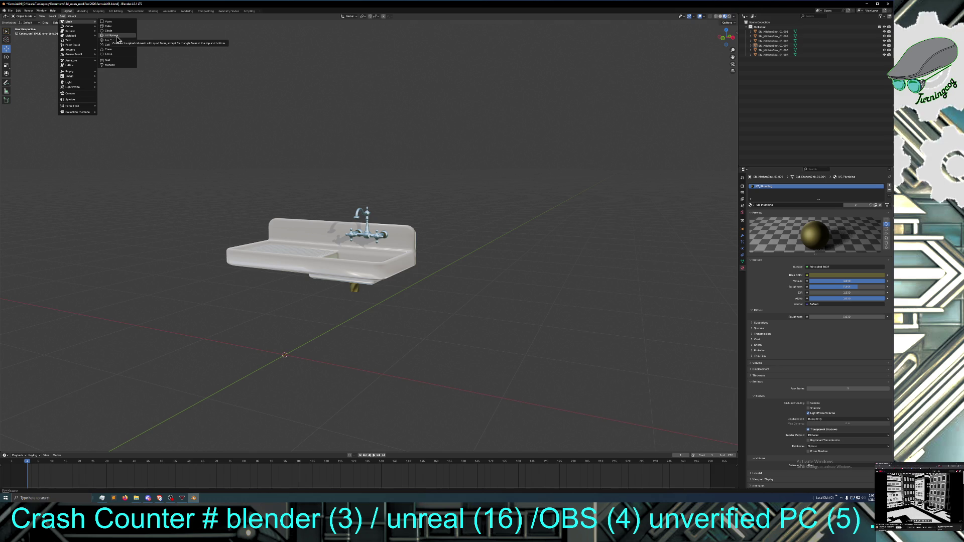
click(111, 35)
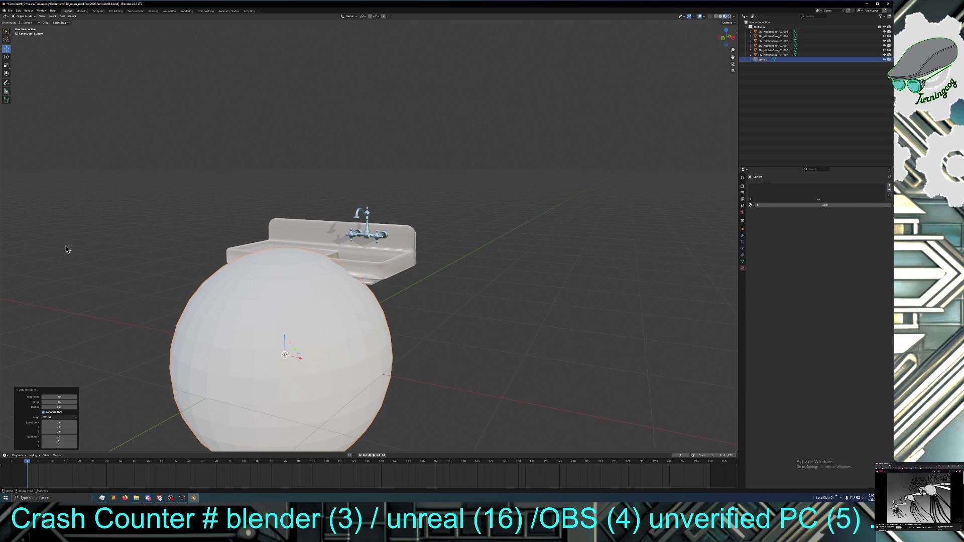
Lower the UV sphere's Segments count in the Adjust Last Operation panel
click(43, 397)
click(43, 397)
click(43, 397)
mouse_move(43, 397)
mouse_down()
mouse_move(53, 397)
mouse_move(43, 397)
mouse_up()
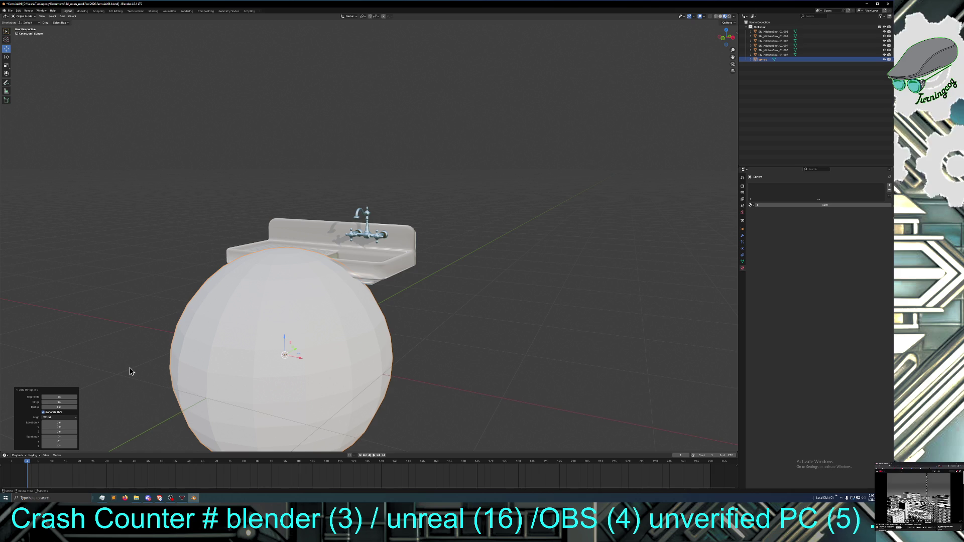
Scale the sphere down to a small ball below the sink
middle_drag(130, 372, 139, 389)
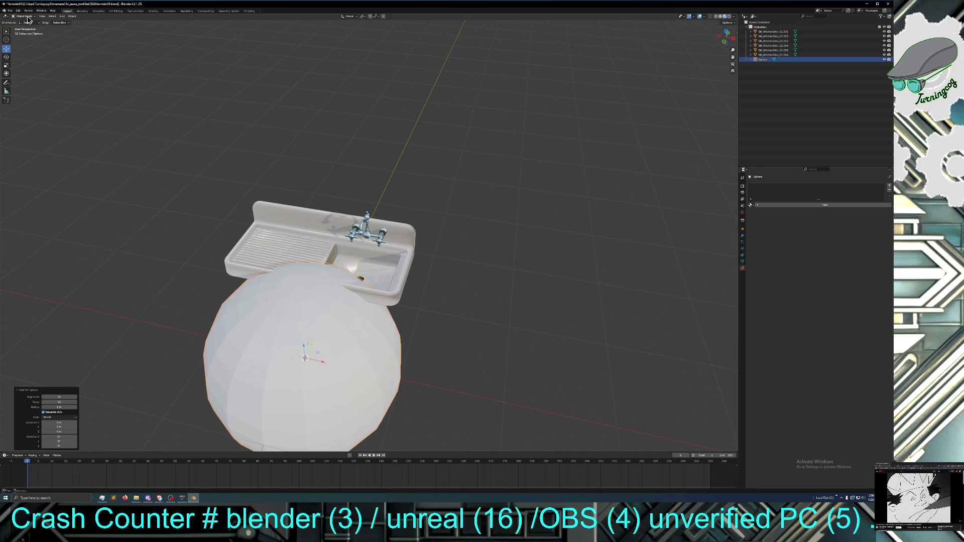
click(7, 69)
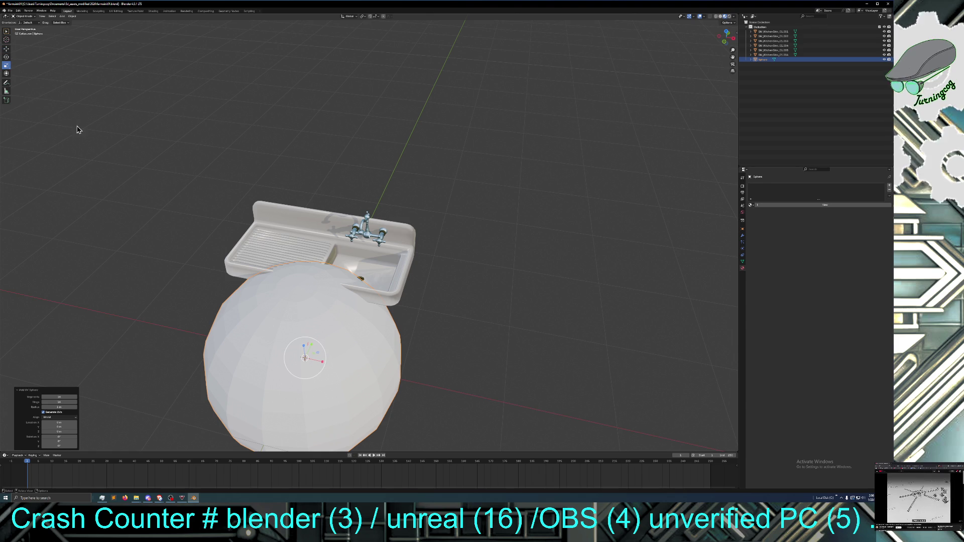
drag(318, 362, 305, 360)
mouse_move(305, 360)
middle_down()
mouse_move(329, 387)
mouse_move(332, 369)
middle_up()
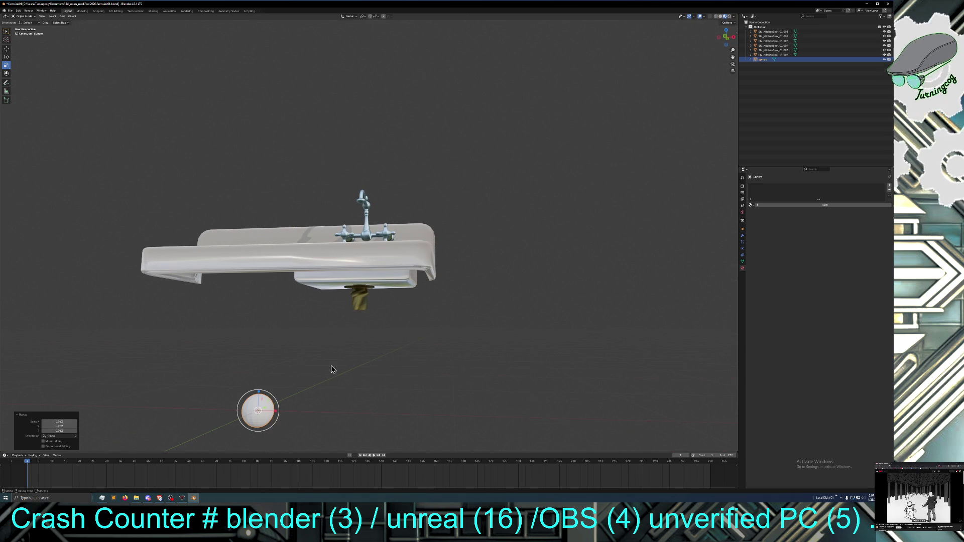
key(s)
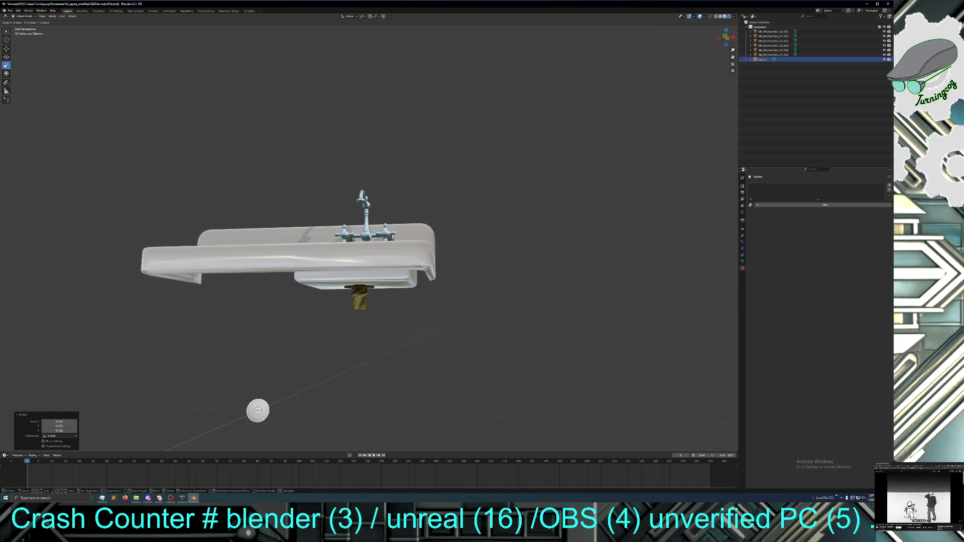
click(260, 412)
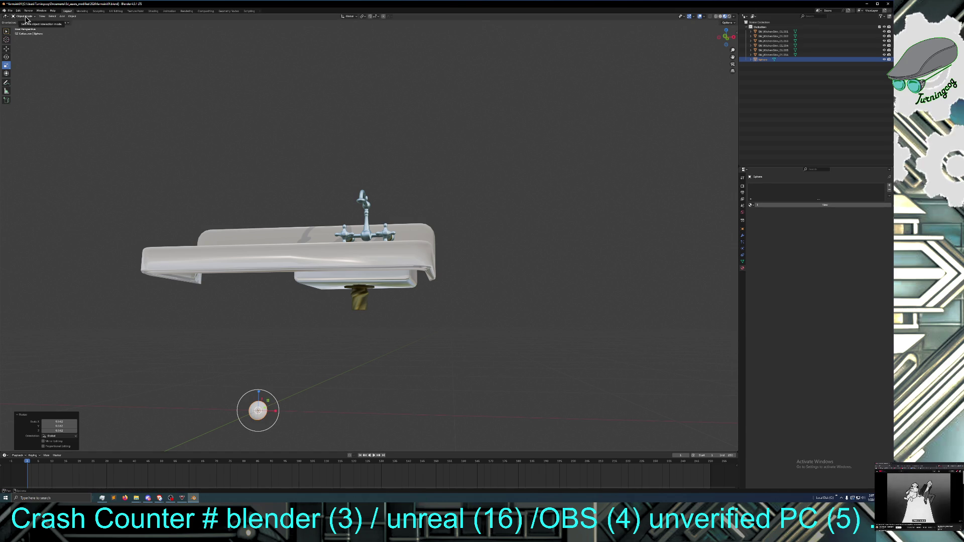
click(25, 17)
Put the sphere in Edit Mode and frame it with View > Frame Selected
click(25, 29)
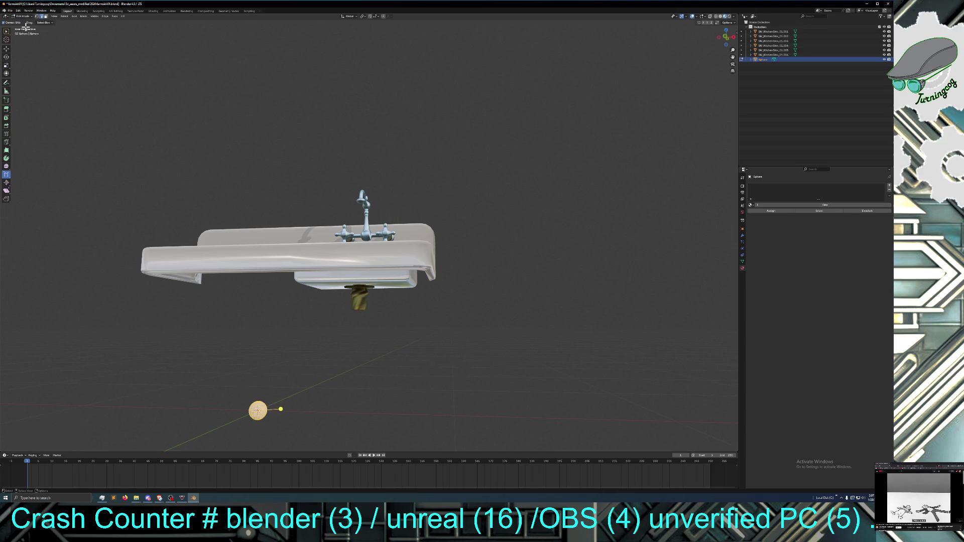
mouse_move(196, 298)
middle_down()
mouse_move(198, 317)
mouse_move(233, 358)
middle_up()
scroll(234, 345, down, 1)
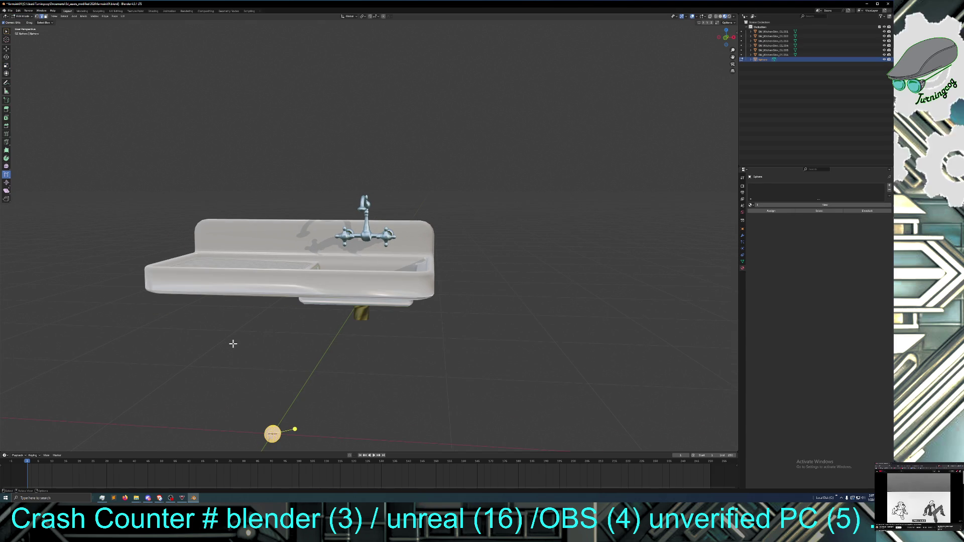
click(54, 16)
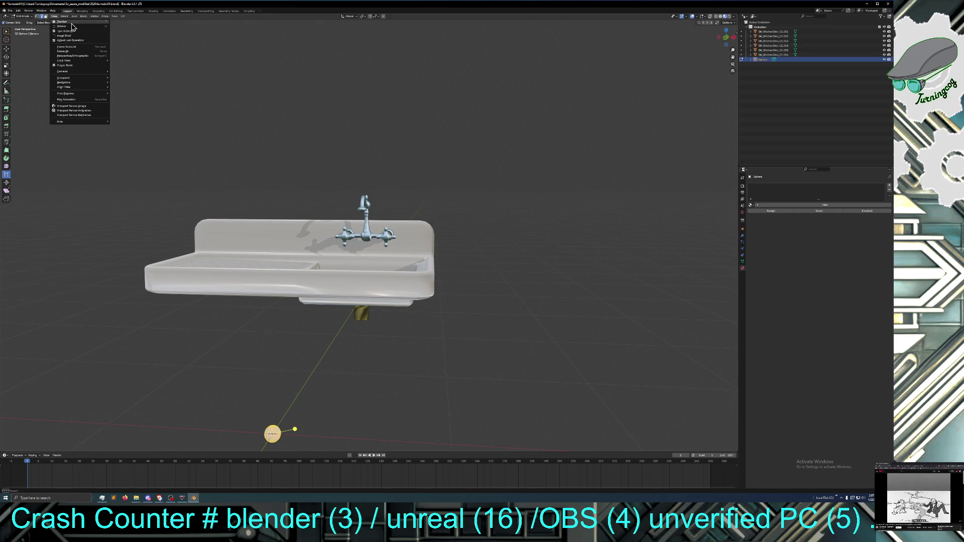
key(Escape)
click(54, 16)
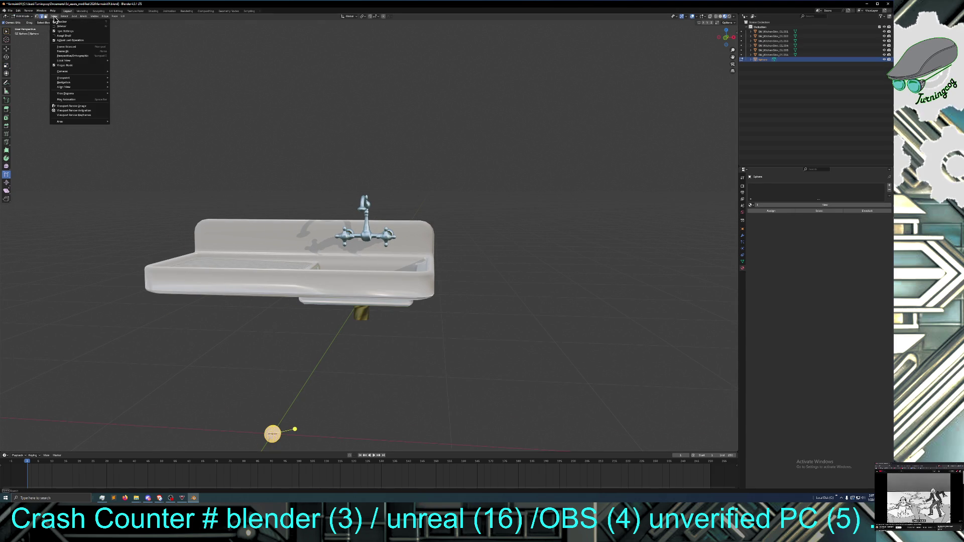
click(75, 46)
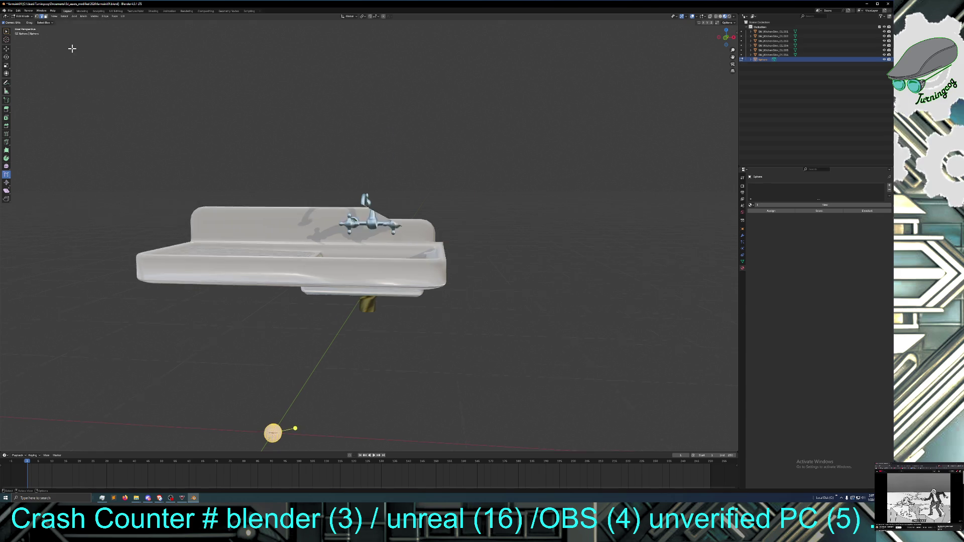
Select only the sphere's top pole in Vertex select mode
mouse_move(142, 170)
middle_down()
mouse_move(185, 185)
mouse_move(183, 200)
mouse_move(233, 149)
middle_up()
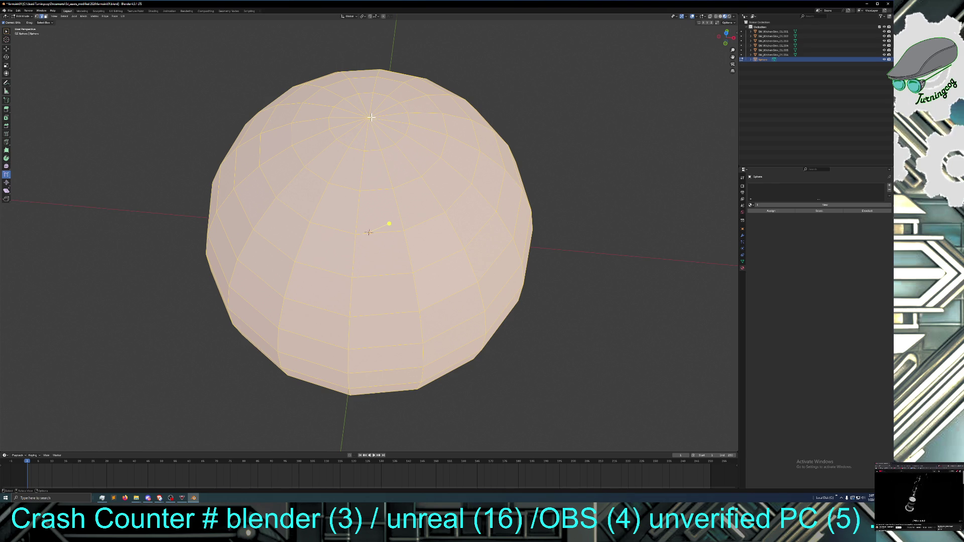
click(392, 104)
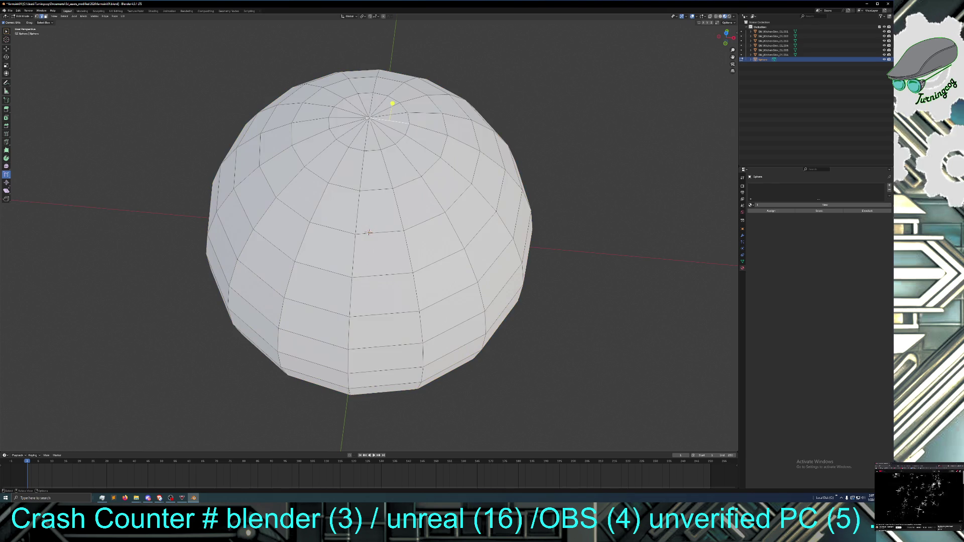
click(36, 16)
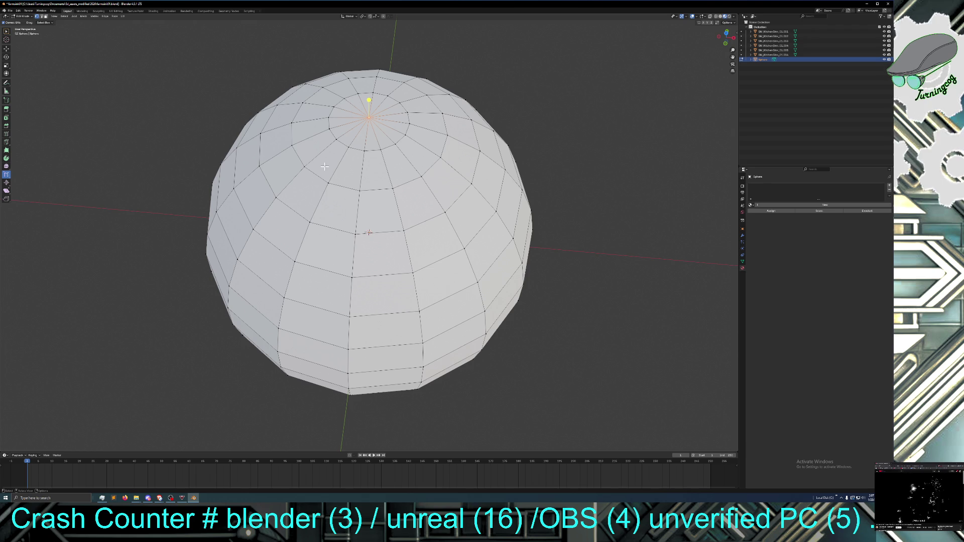
Grow the top-pole selection by two rings and delete those faces
key(ctrl+KP_Add)
key(ctrl+KP_Add)
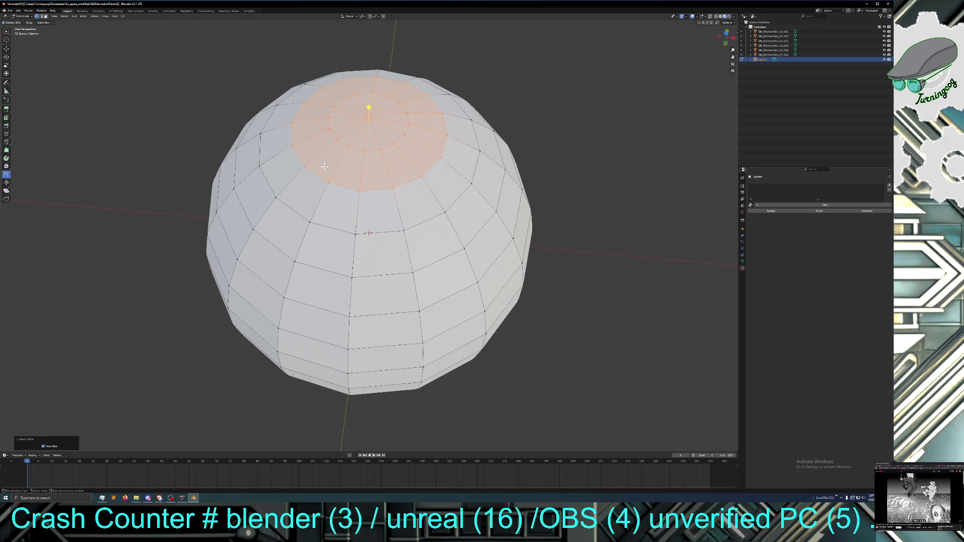
key(ctrl+KP_Add)
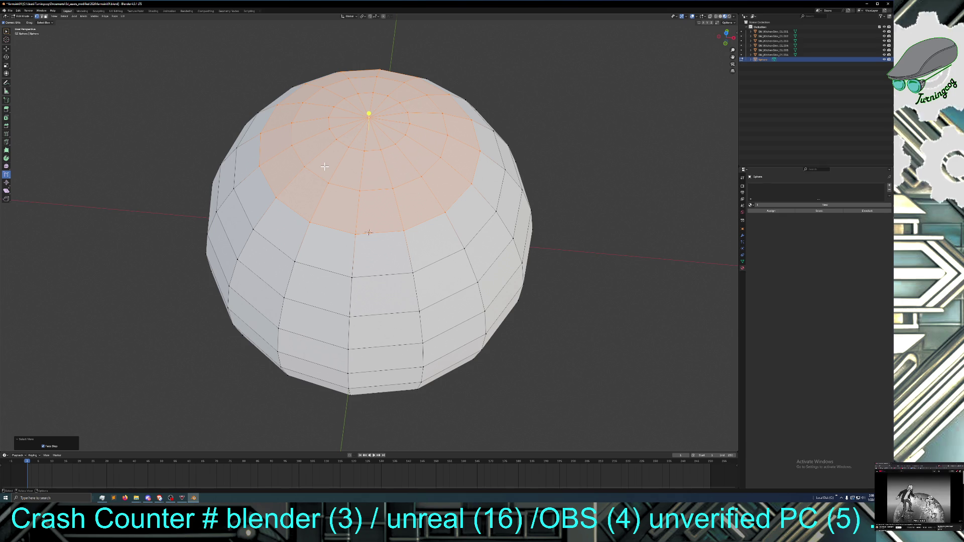
key(x)
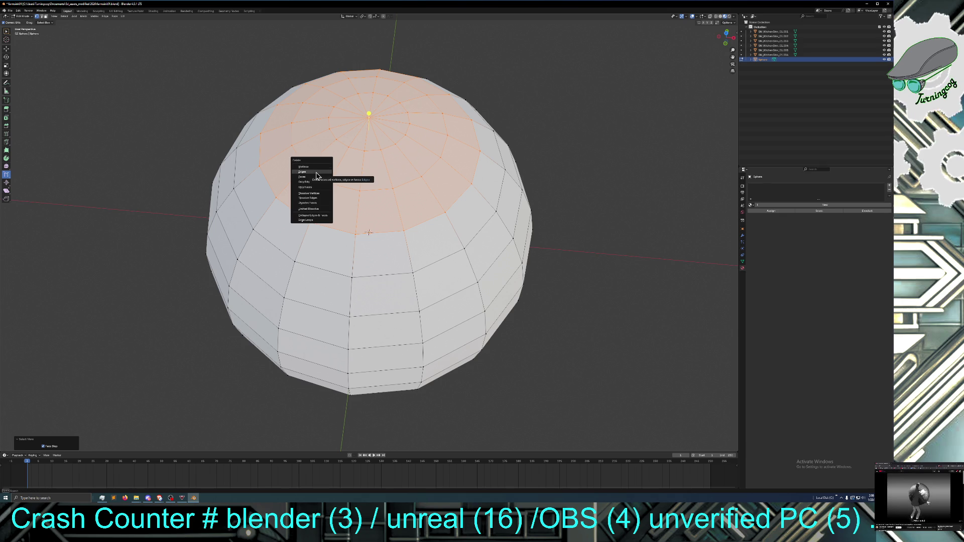
click(317, 181)
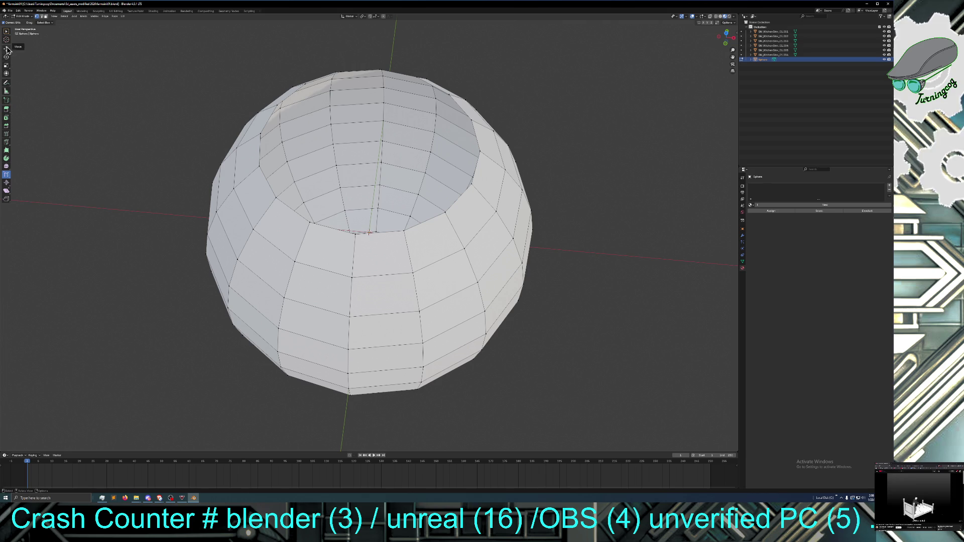
click(250, 175)
Raise the open rim loop into a collar and scale it wider
key(Escape)
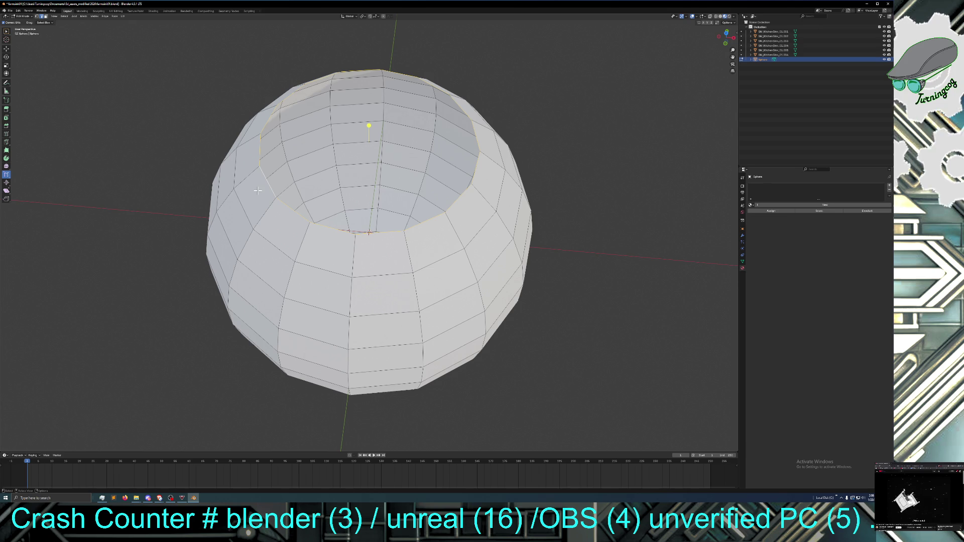
click(6, 49)
key(e)
key(Escape)
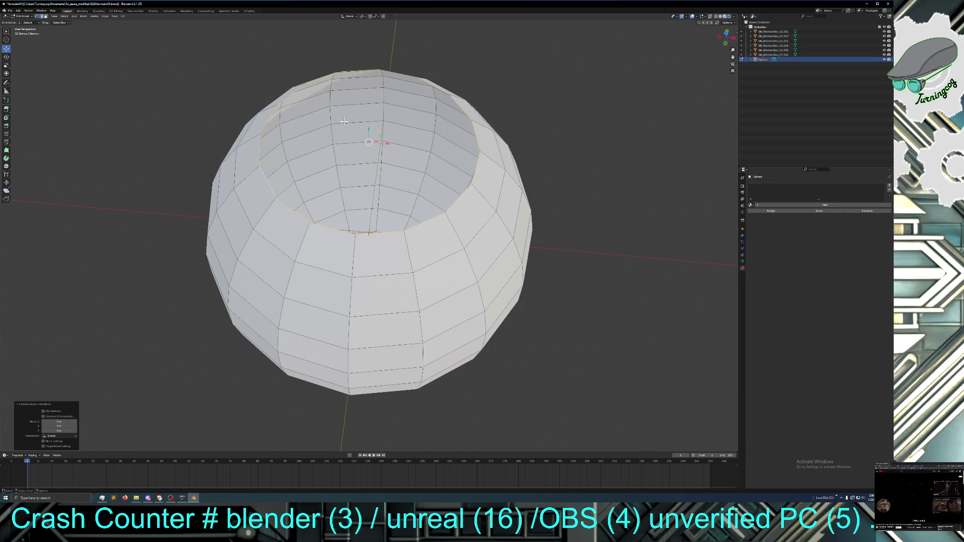
key(ctrl+e)
key(Escape)
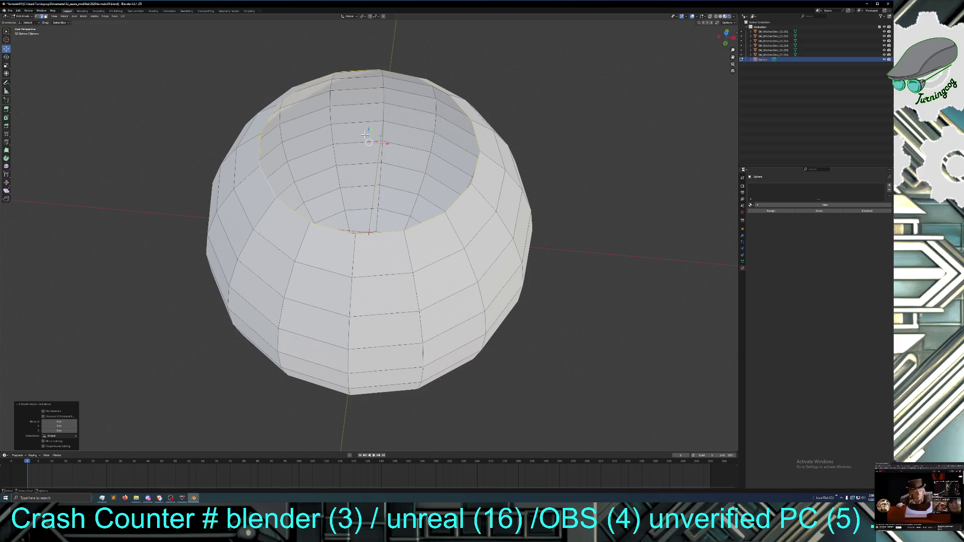
mouse_move(369, 130)
mouse_down()
mouse_move(370, 99)
mouse_move(370, 107)
mouse_up()
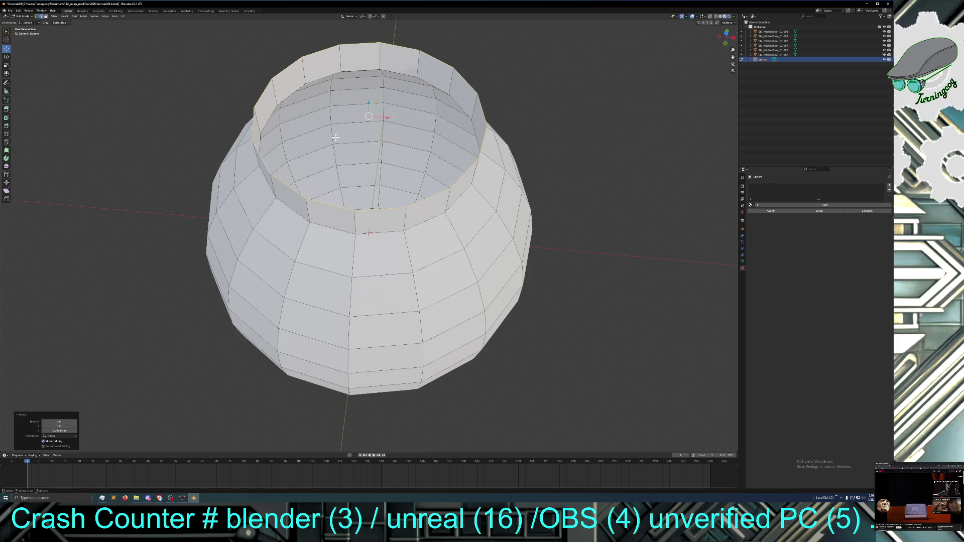
key(g)
key(s)
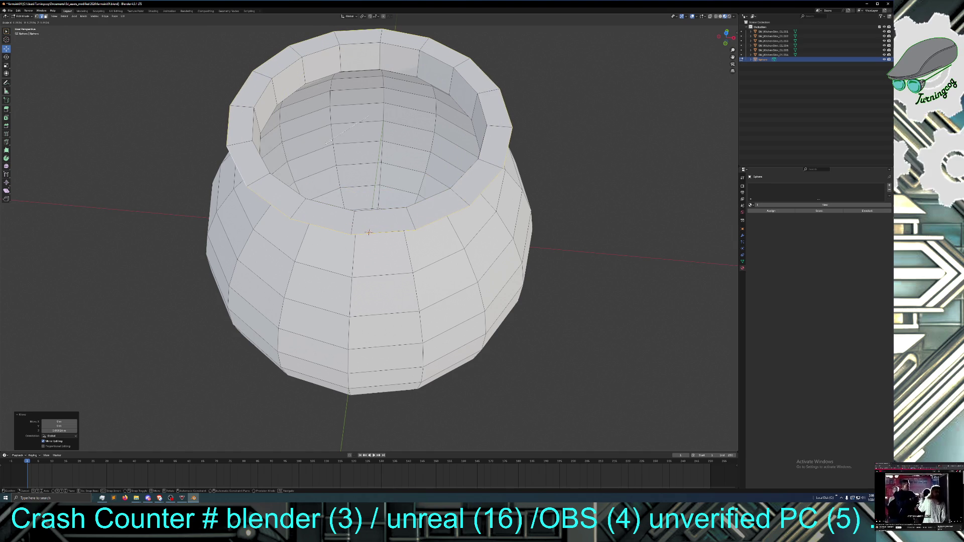
click(327, 142)
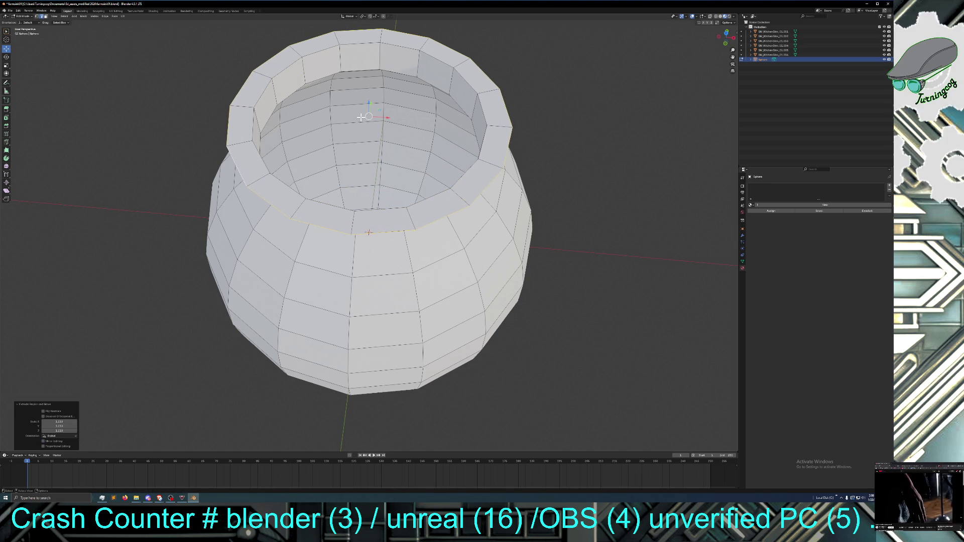
Extrude the widened rim again and pull it far up into a tall neck
drag(369, 102, 367, 95)
key(e)
right_click(364, 77)
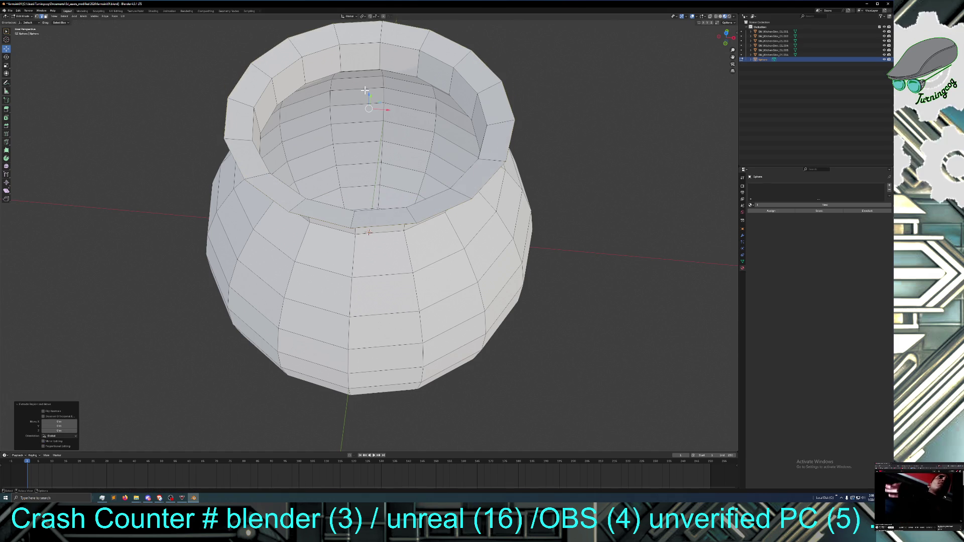
drag(368, 92, 365, 56)
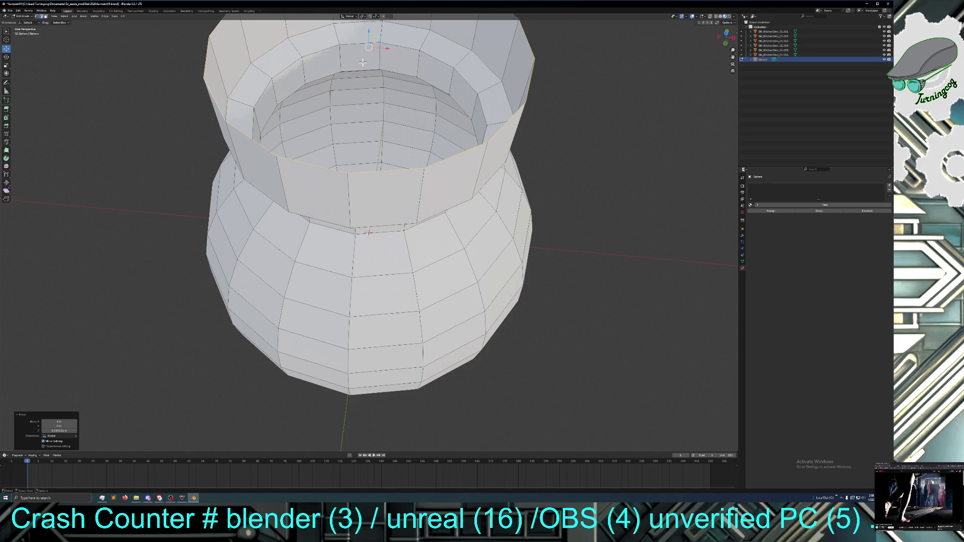
scroll(210, 190, down, 8)
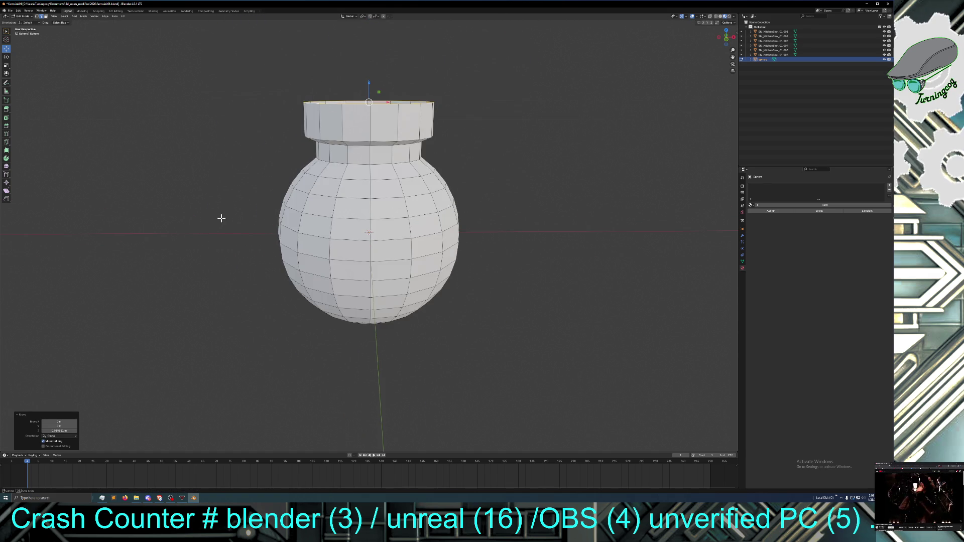
View the sphere from below and select its bottom pole vertex
key(slash)
middle_drag(217, 191, 216, 202)
mouse_move(352, 338)
middle_down()
mouse_move(339, 329)
mouse_move(349, 325)
middle_up()
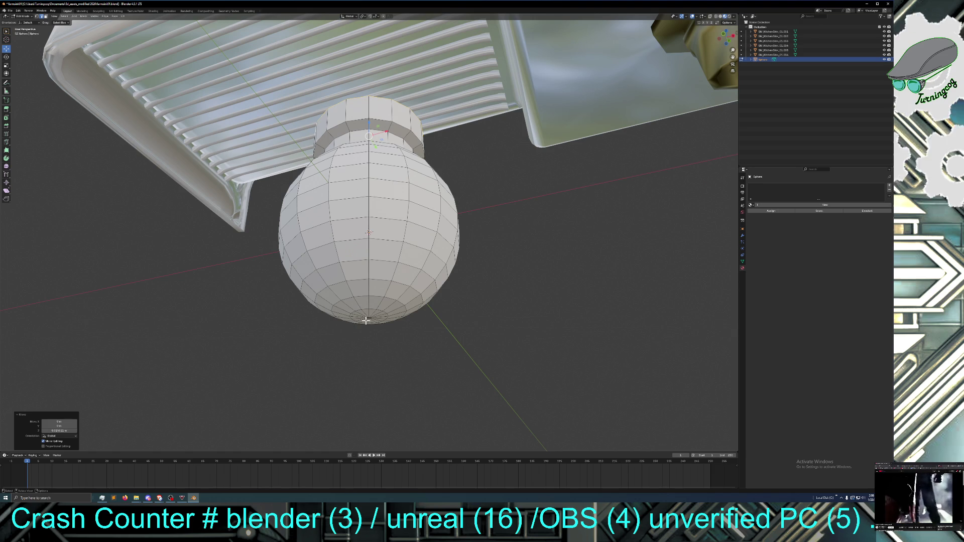
click(369, 317)
middle_drag(201, 264, 199, 239)
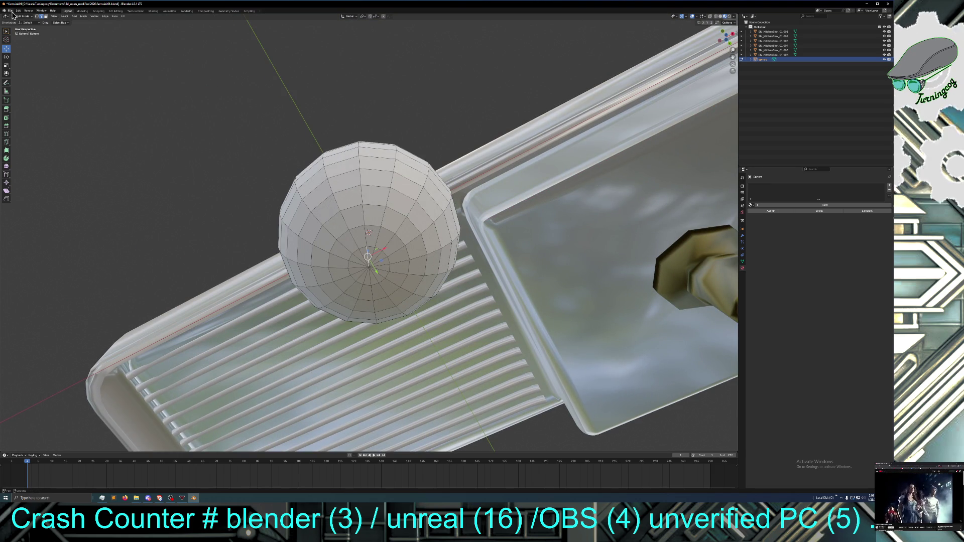
click(36, 17)
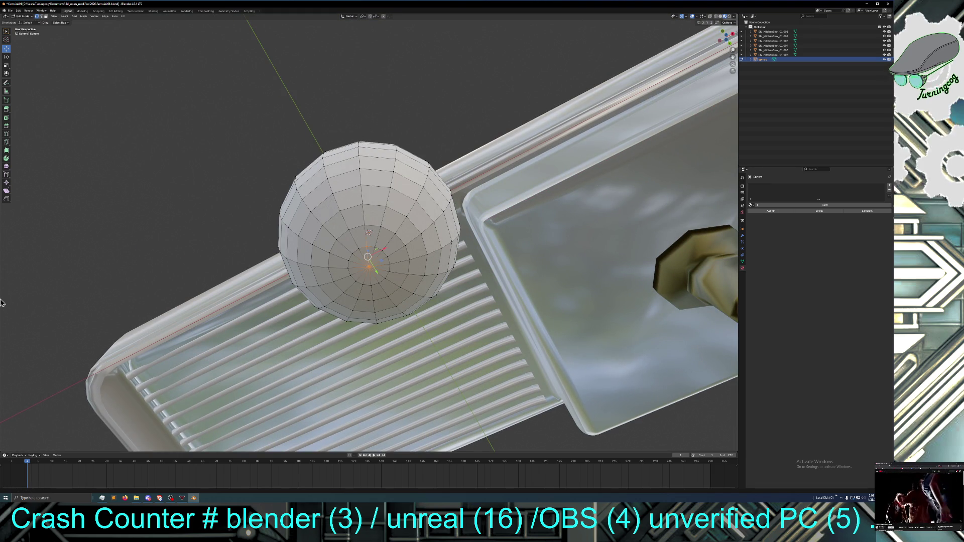
shift+right_click(368, 268)
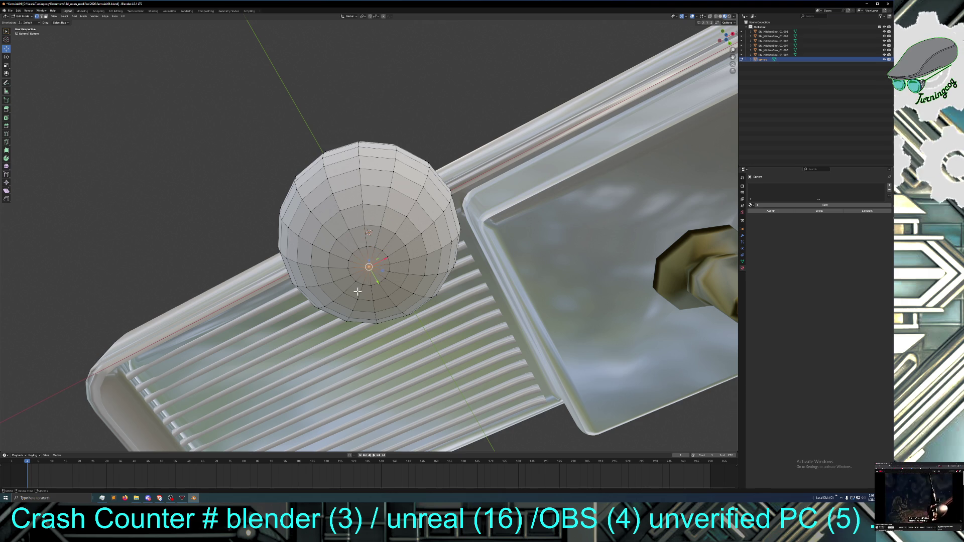
Grow the bottom-pole selection by two rings and delete those faces
key(ctrl+KP_Add)
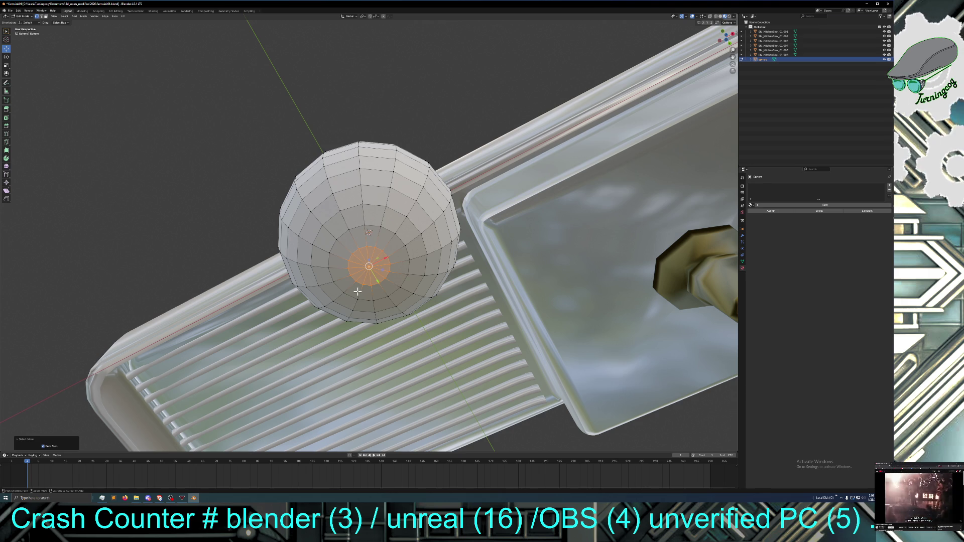
key(ctrl+KP_Add)
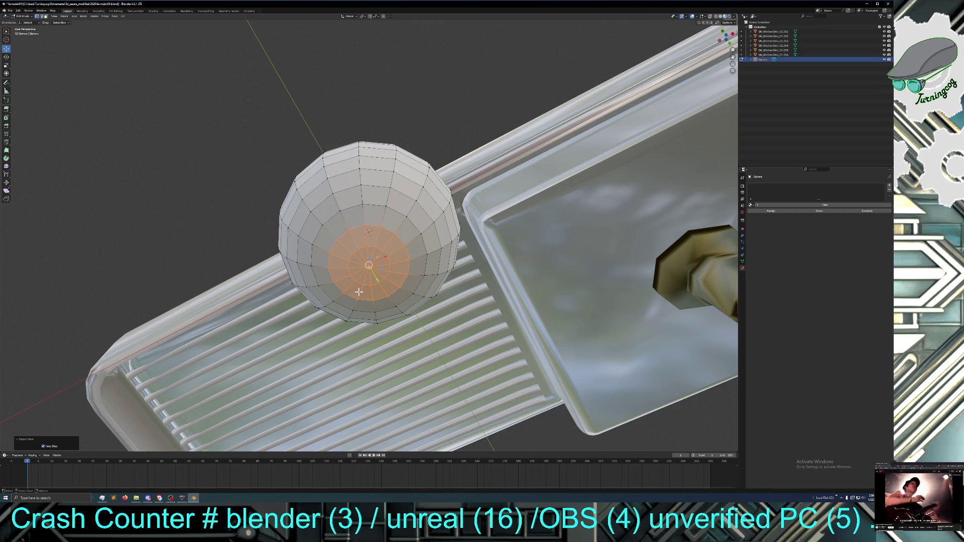
right_click(372, 280)
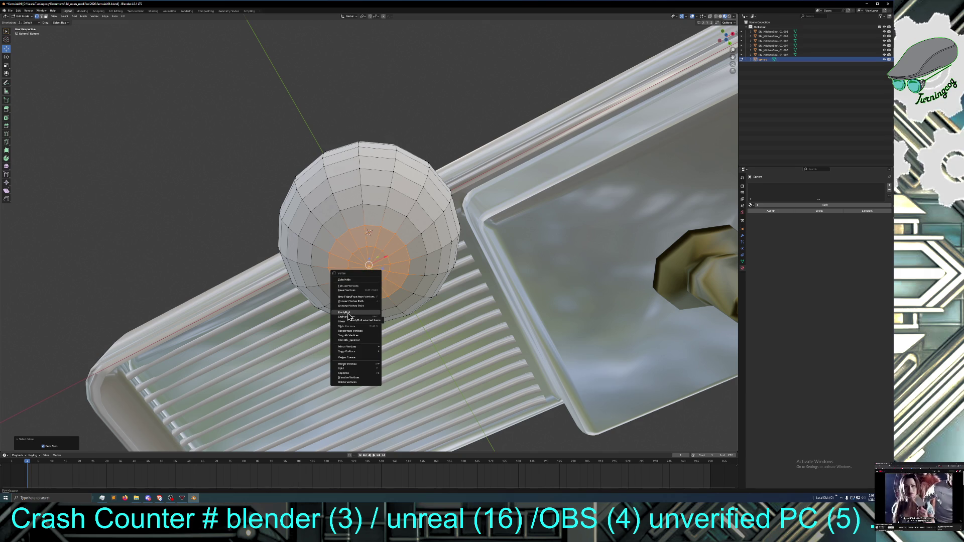
key(Escape)
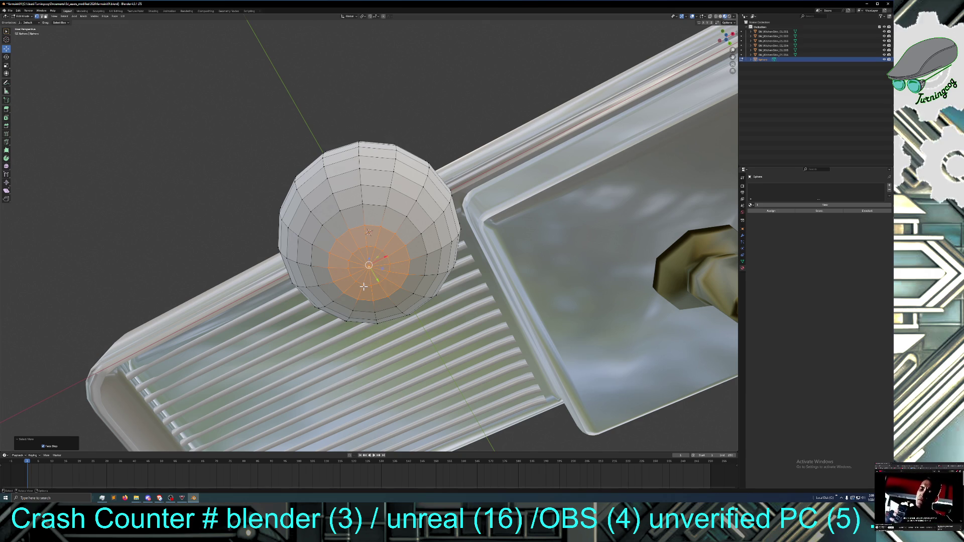
key(x)
click(363, 290)
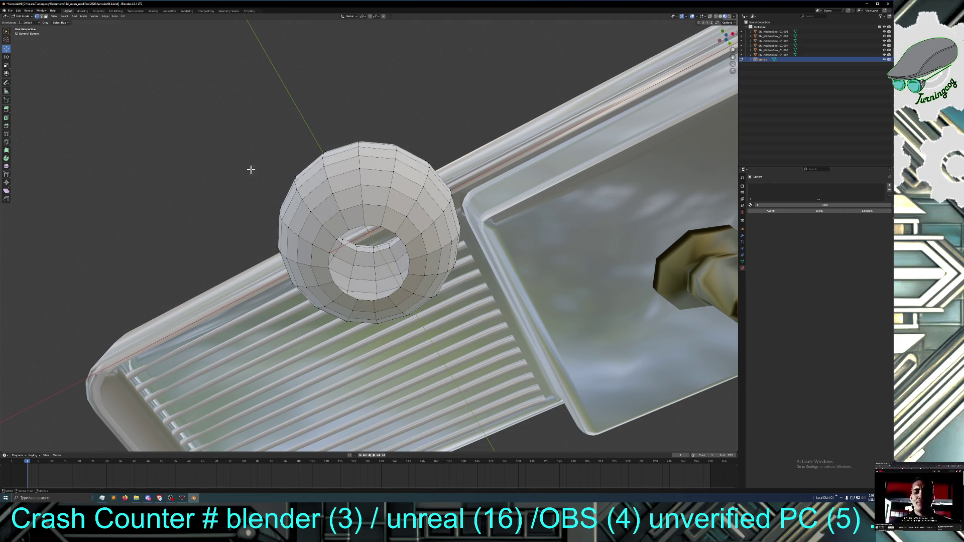
Fill the bottom hole from its edge loop, then delete the fill face again
alt+click(330, 275)
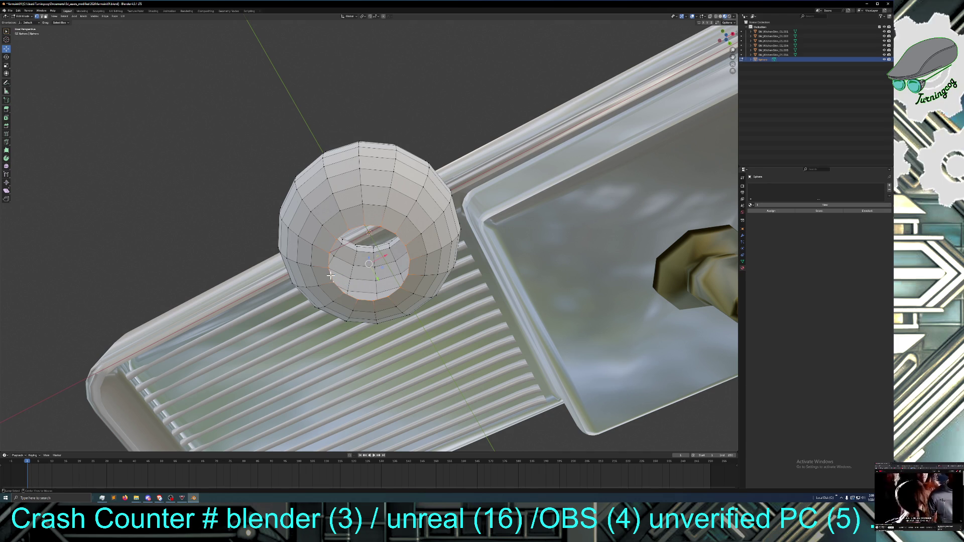
right_click(330, 275)
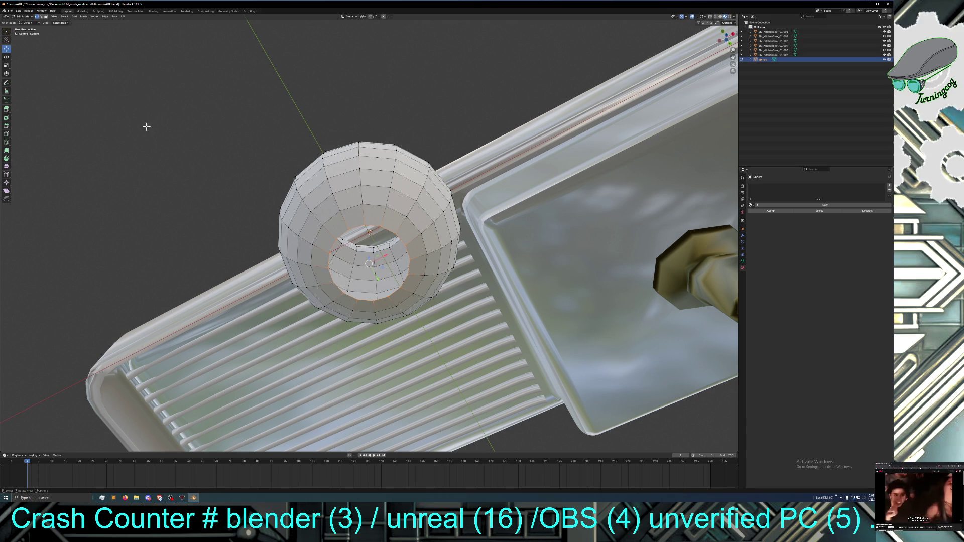
key(alt+a)
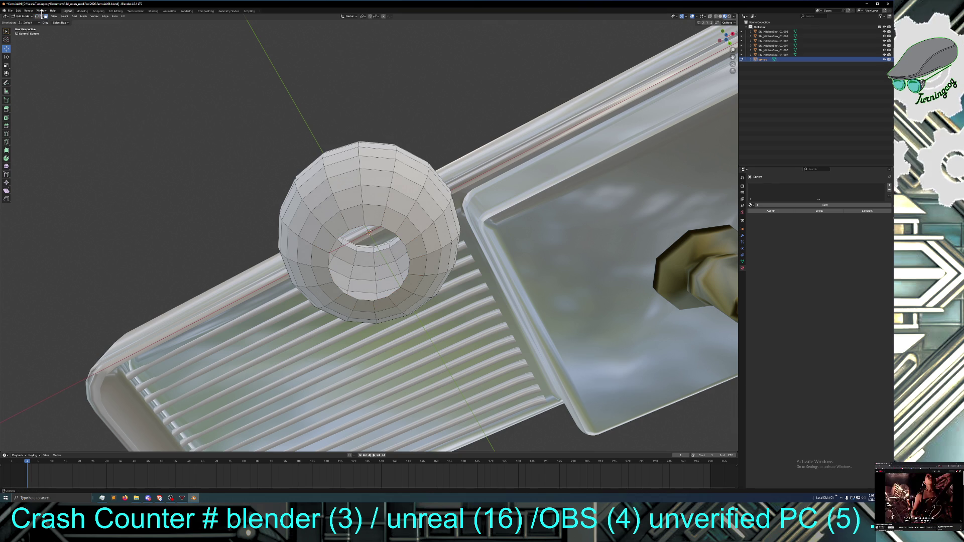
alt+click(347, 295)
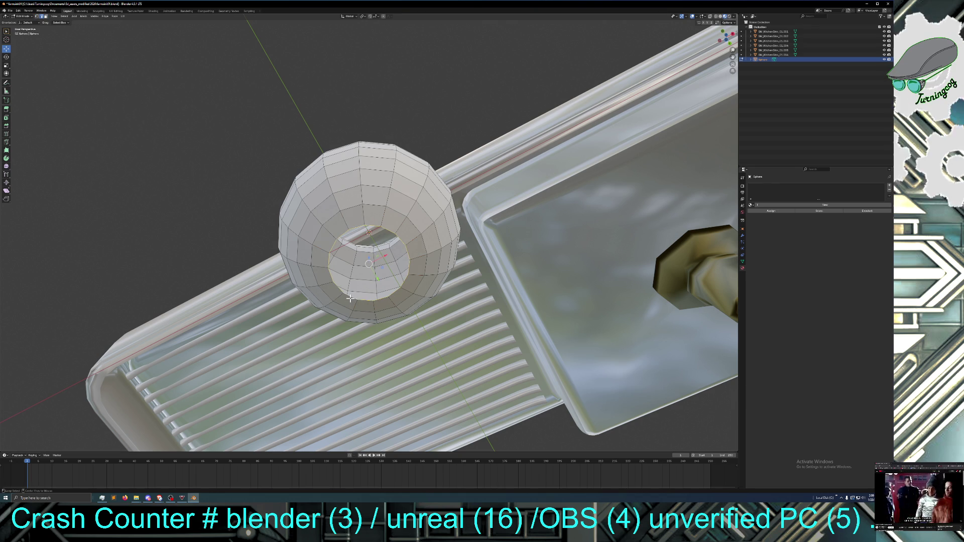
key(ctrl+e)
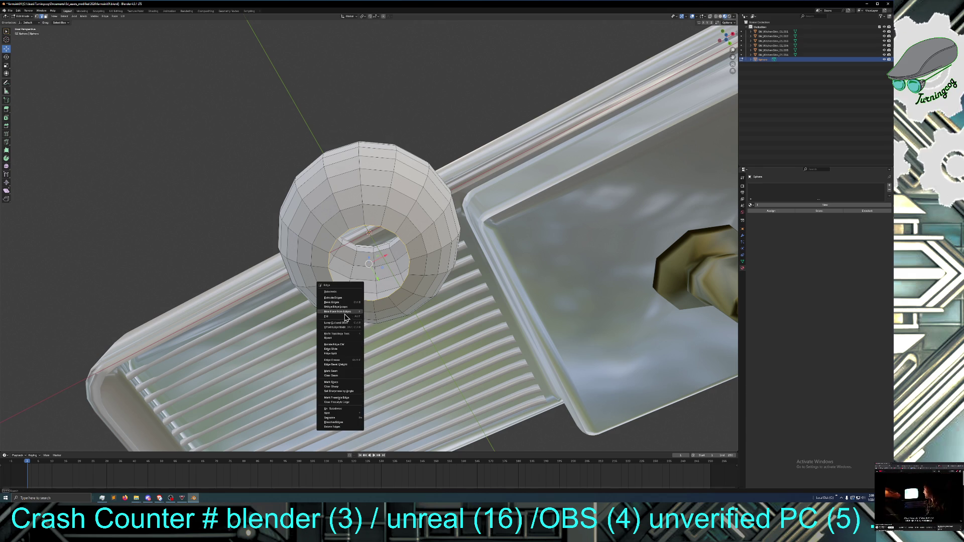
click(345, 316)
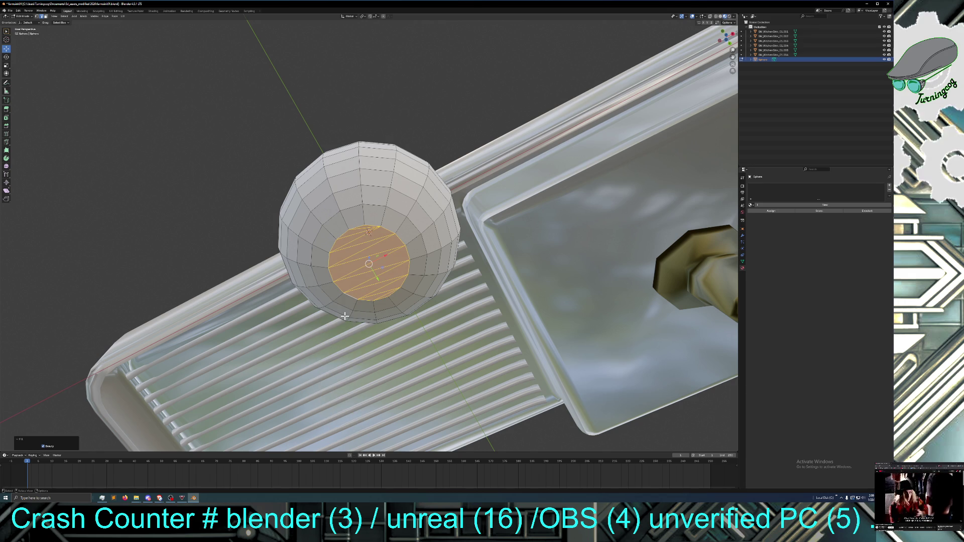
key(x)
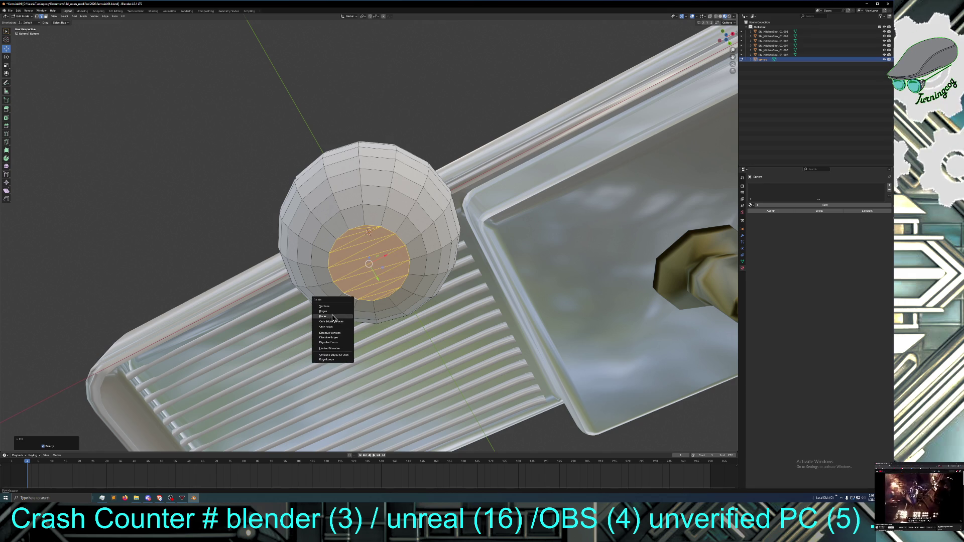
click(333, 317)
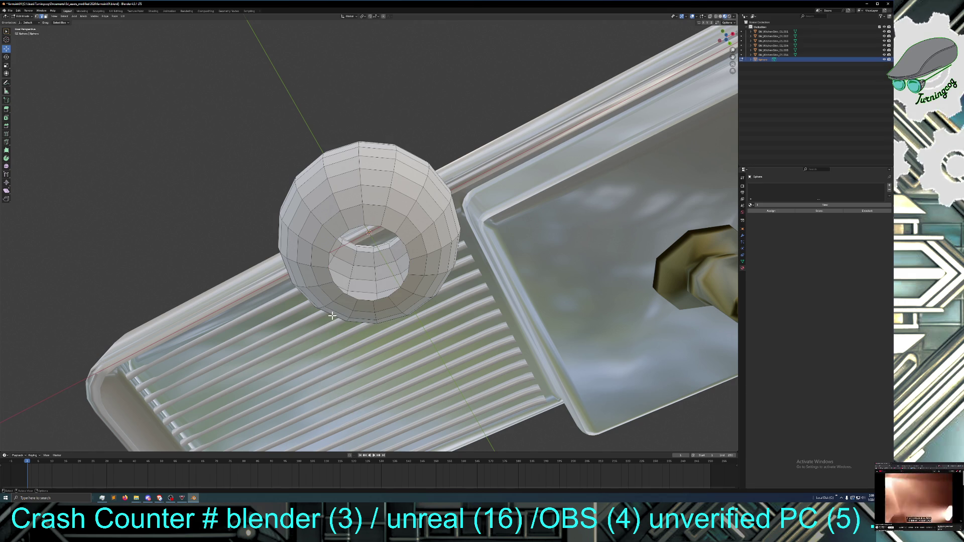
Cap and re-delete the hole, then select its boundary edge loop in edge select mode
alt+click(349, 295)
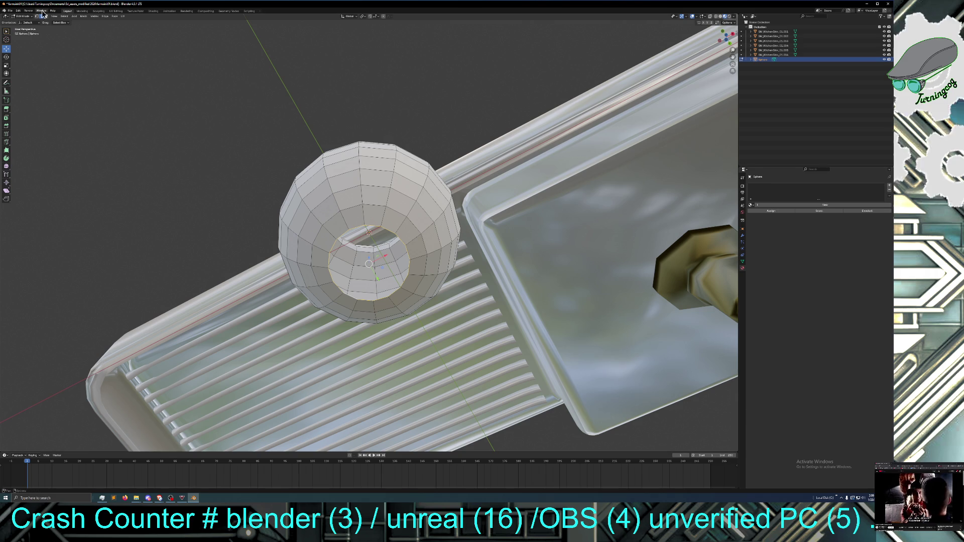
key(alt+a)
click(37, 16)
alt+click(350, 297)
right_click(349, 297)
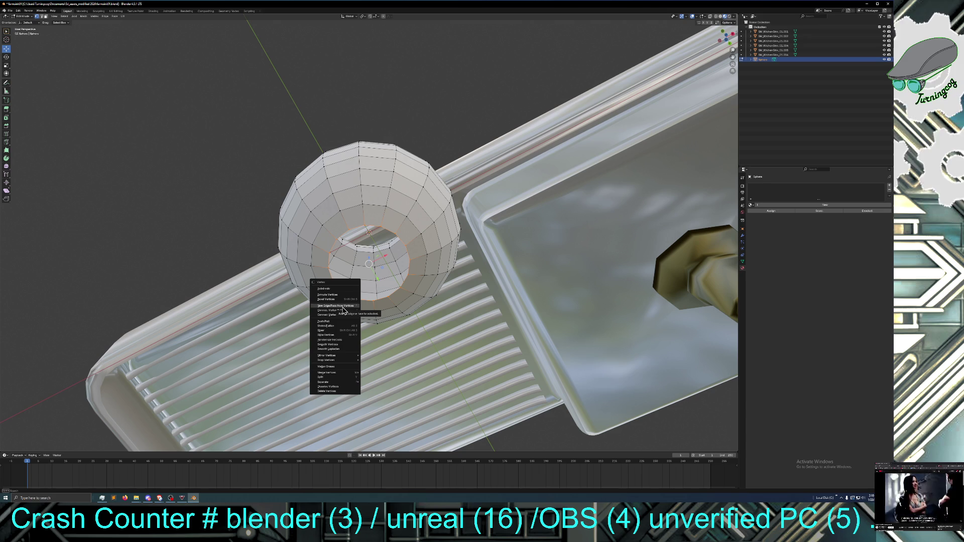
click(343, 306)
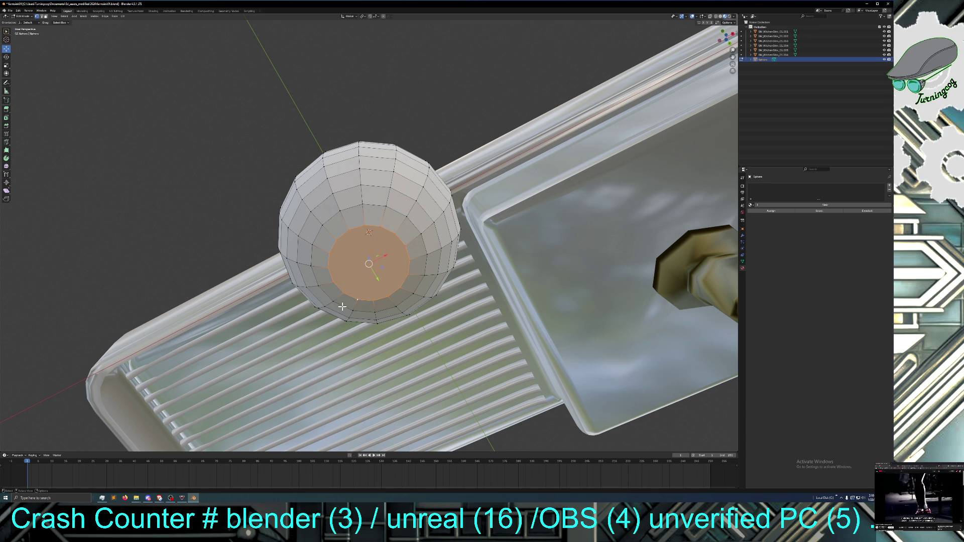
key(x)
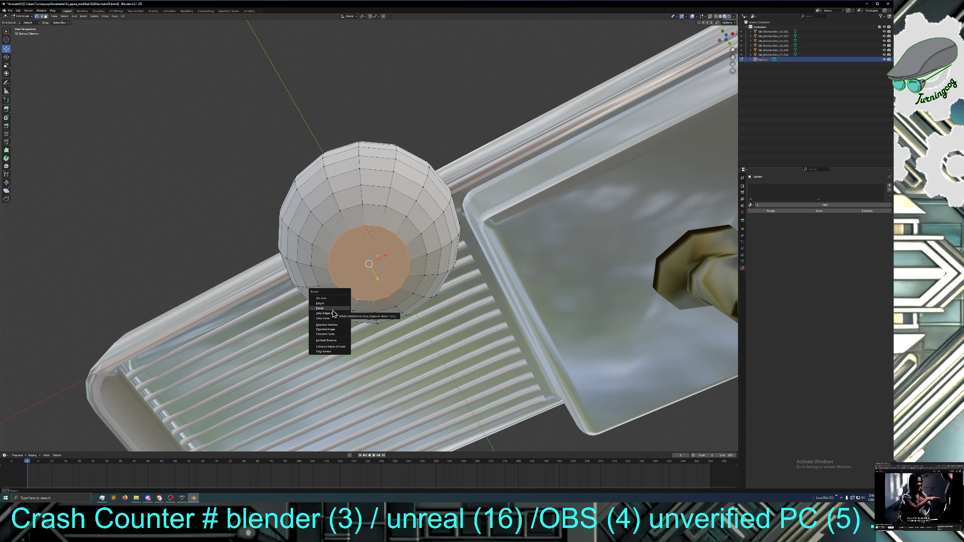
click(335, 309)
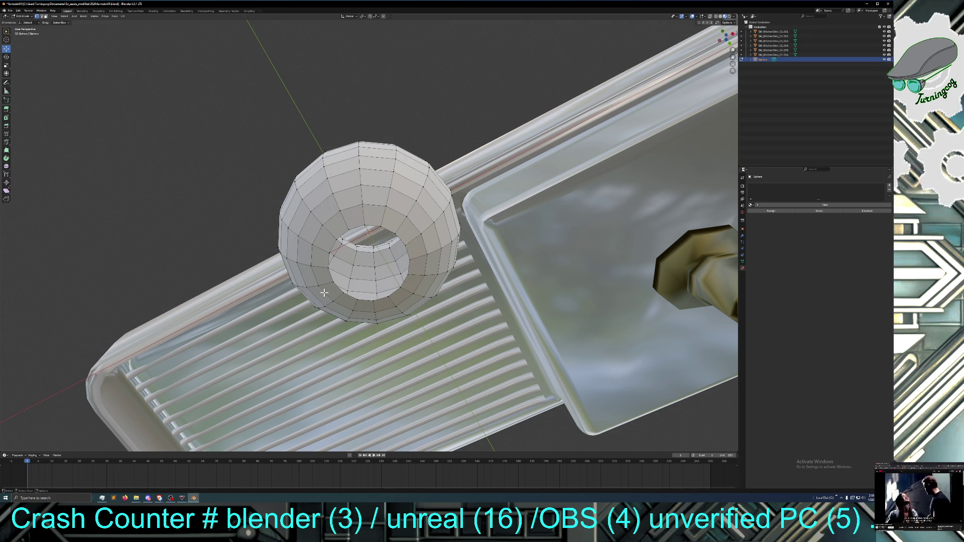
click(41, 16)
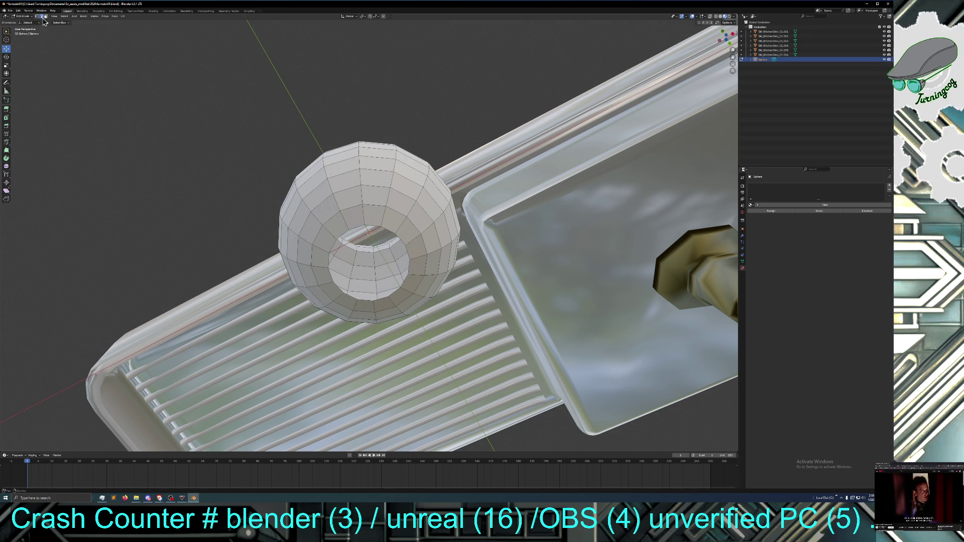
alt+click(352, 295)
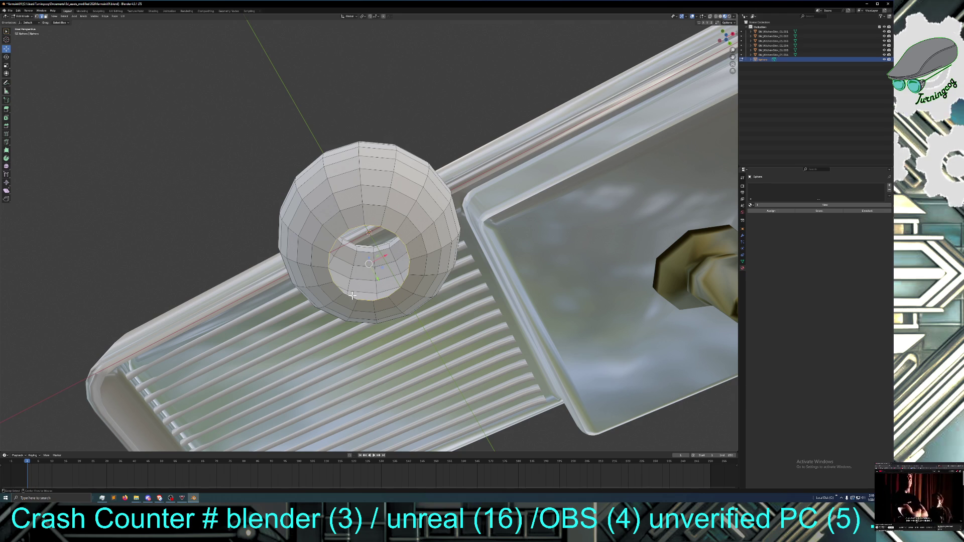
Close the bottom hole with Face > Grid Fill
click(114, 16)
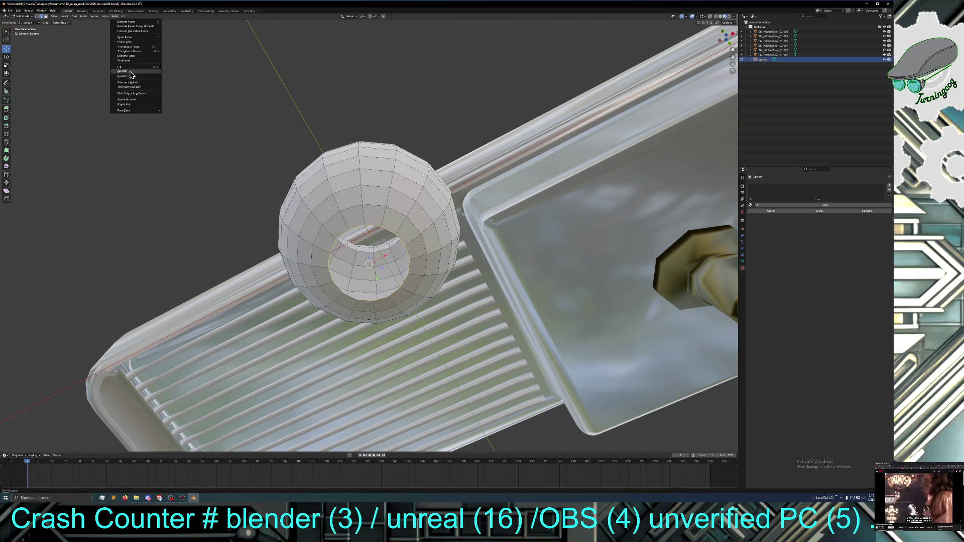
click(125, 72)
middle_drag(277, 238, 280, 259)
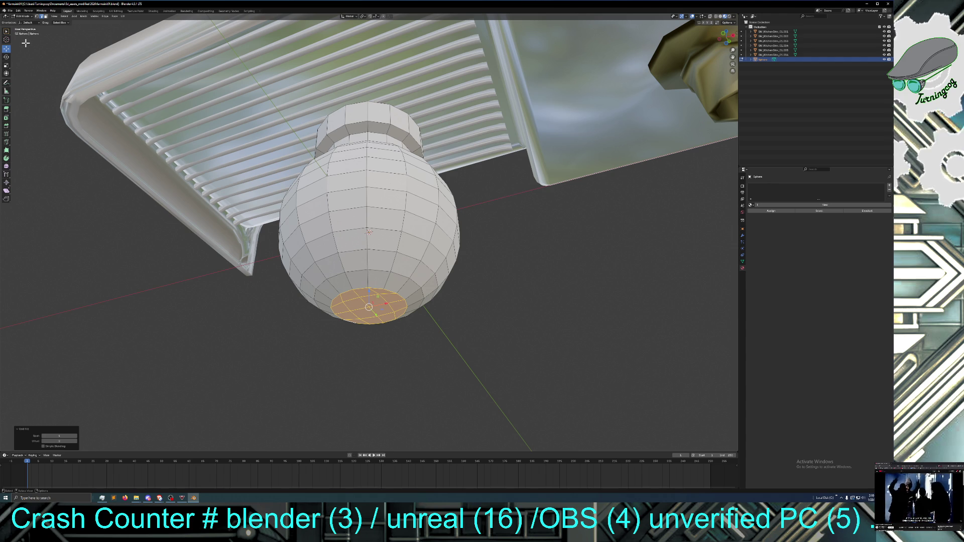
key(w)
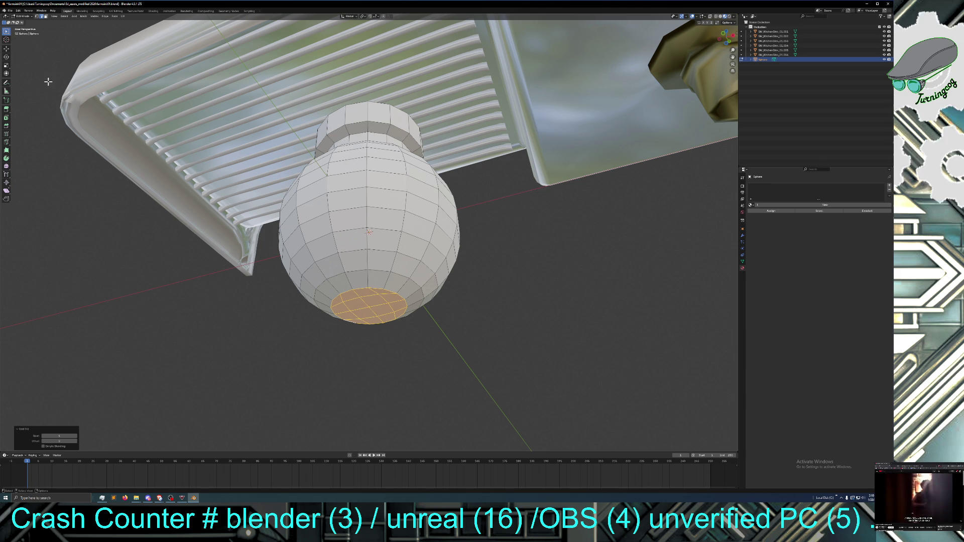
click(6, 49)
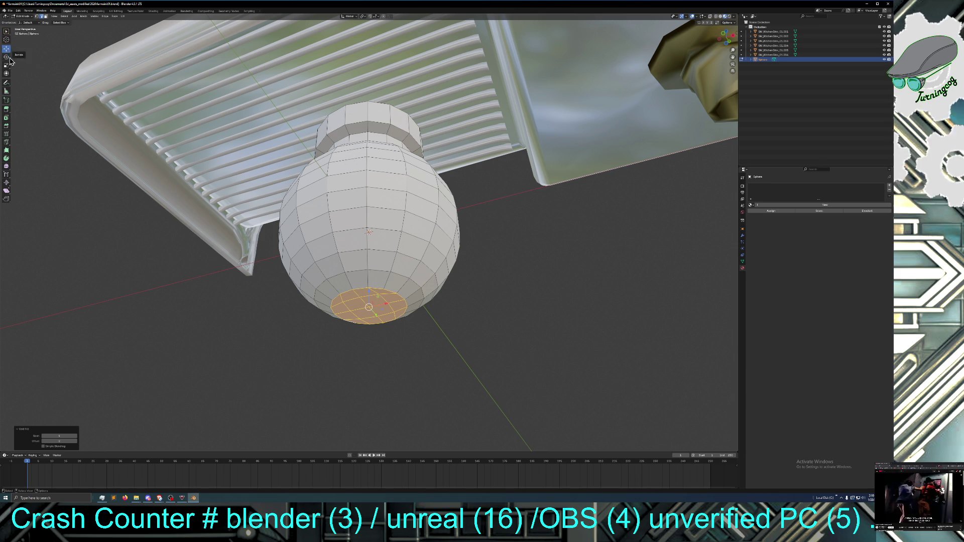
Extrude the grid-filled bottom cap downward into a short flat foot
drag(369, 292, 368, 297)
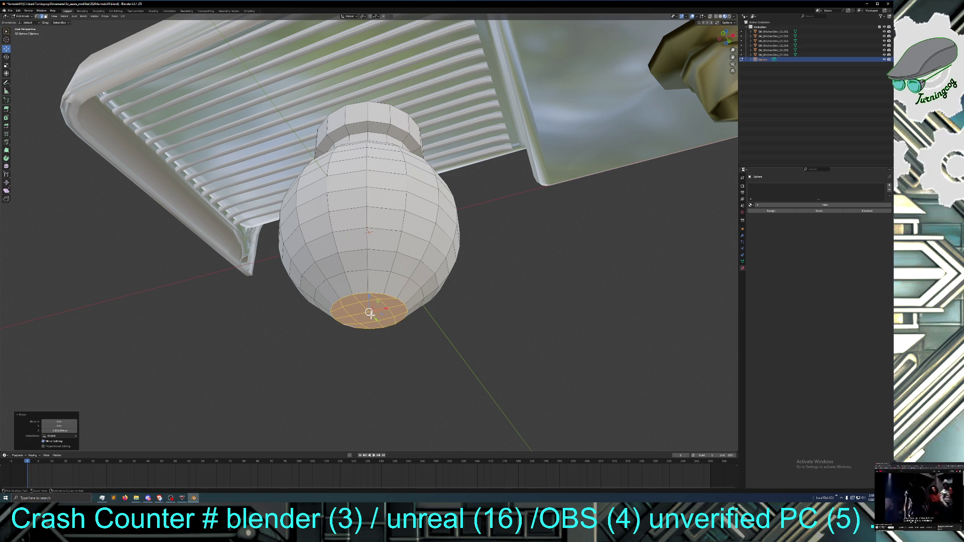
key(ctrl+z)
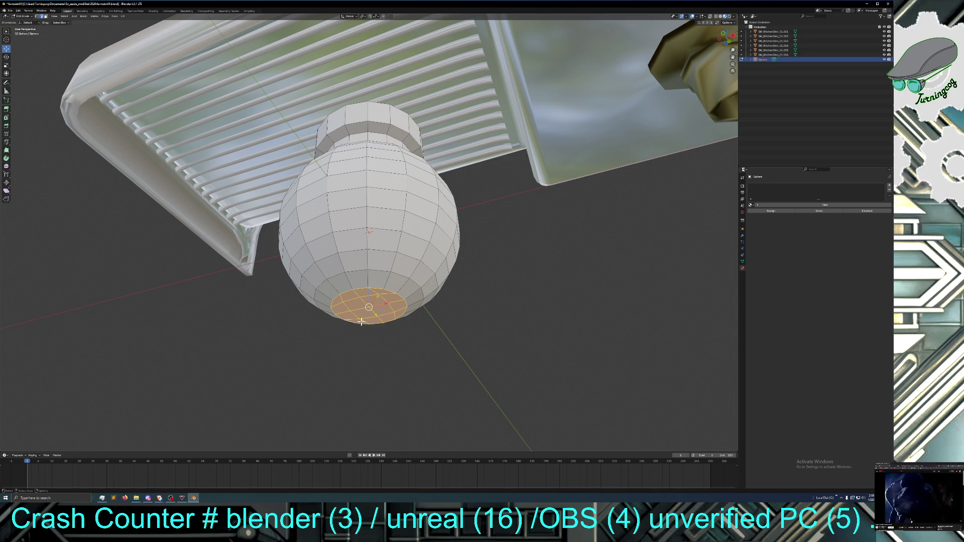
key(e)
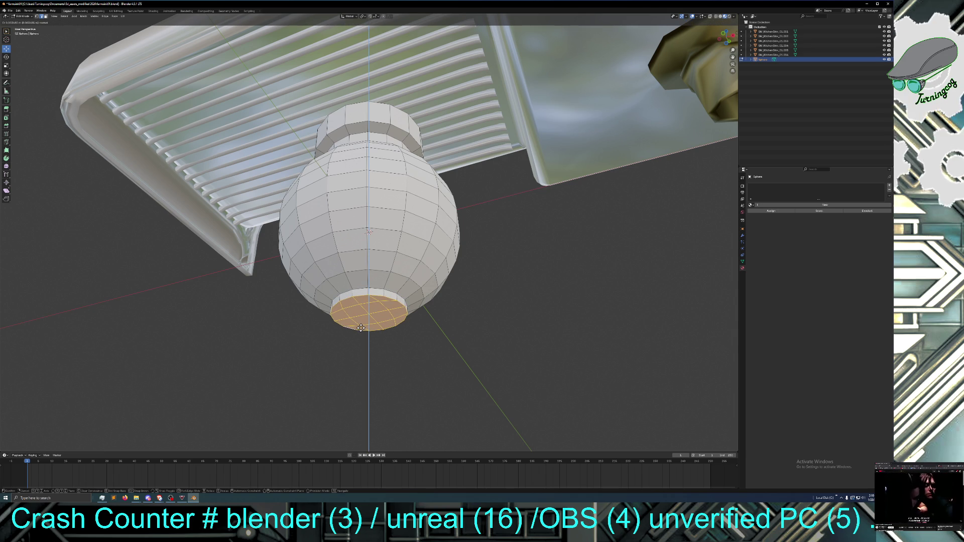
click(360, 328)
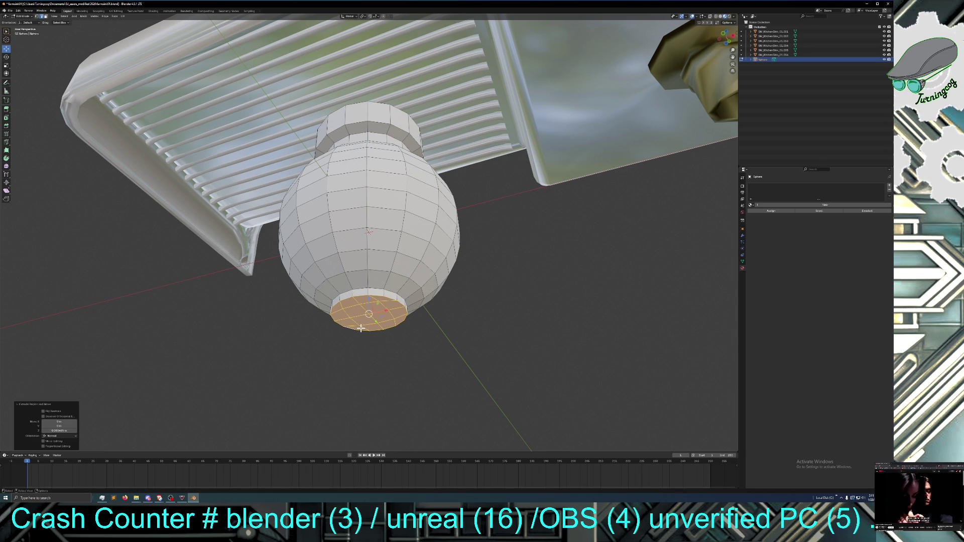
middle_drag(378, 348, 379, 365)
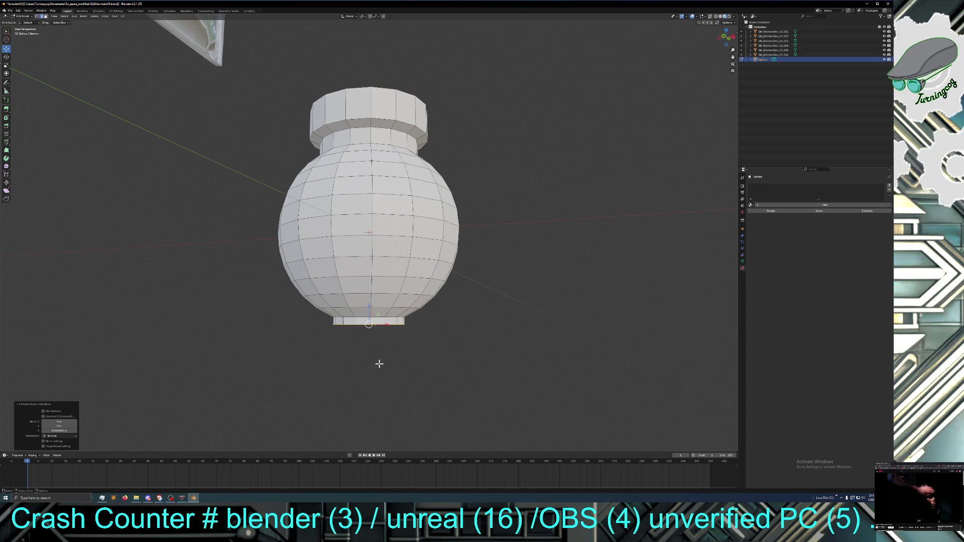
Undo the bottom extrusion, then extrude the bulb's top rim upward and shrink it to about 0.79
mouse_move(375, 351)
middle_down()
mouse_move(391, 317)
mouse_move(400, 329)
mouse_move(396, 312)
middle_up()
scroll(376, 343, down, 4)
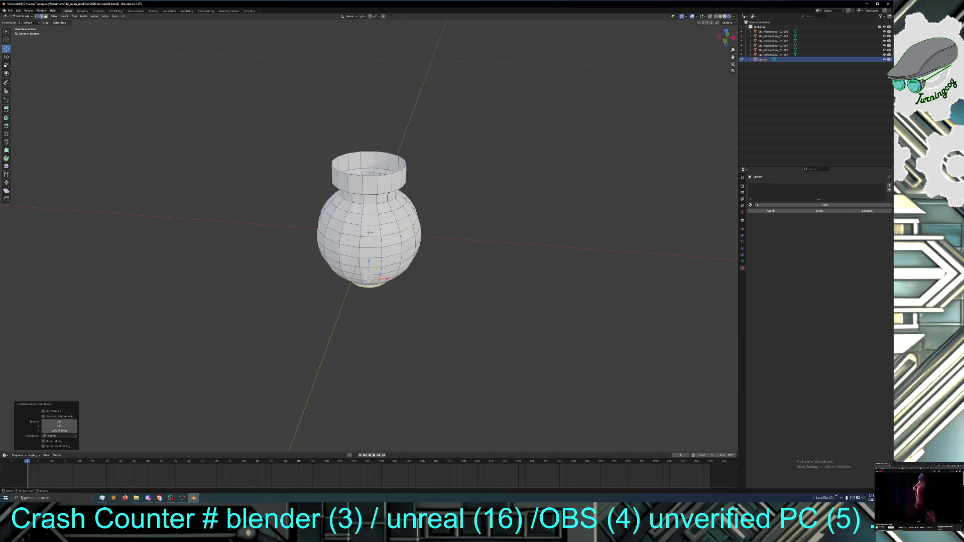
key(ctrl+z)
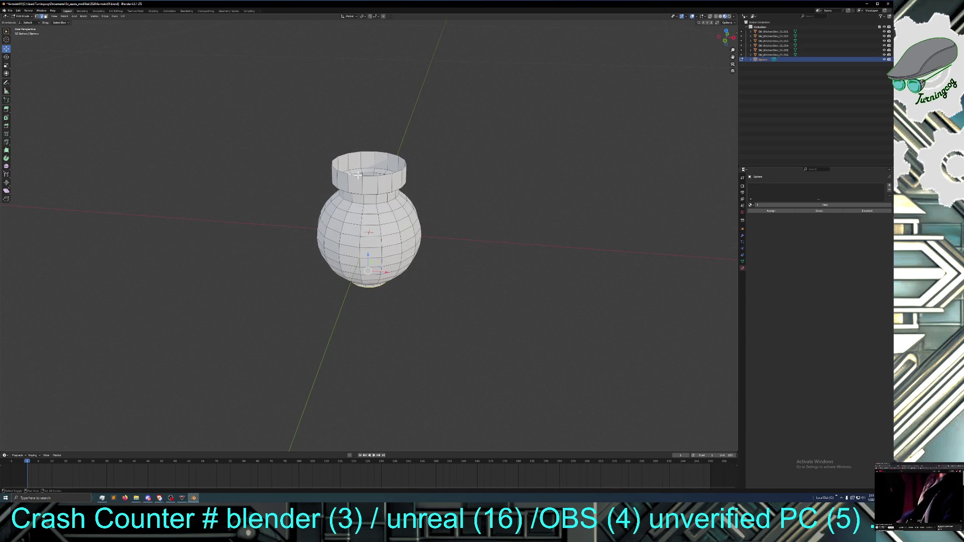
alt+click(358, 174)
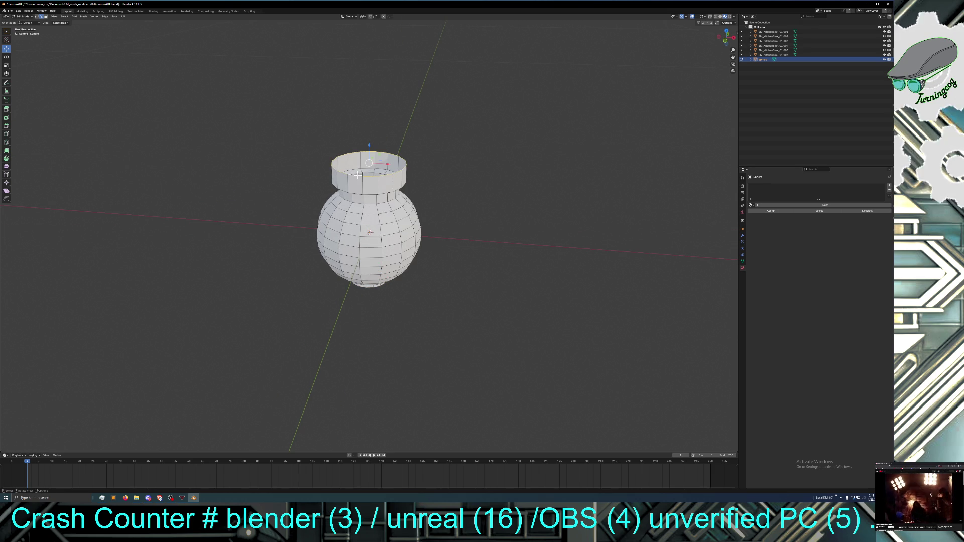
key(e)
right_click(349, 165)
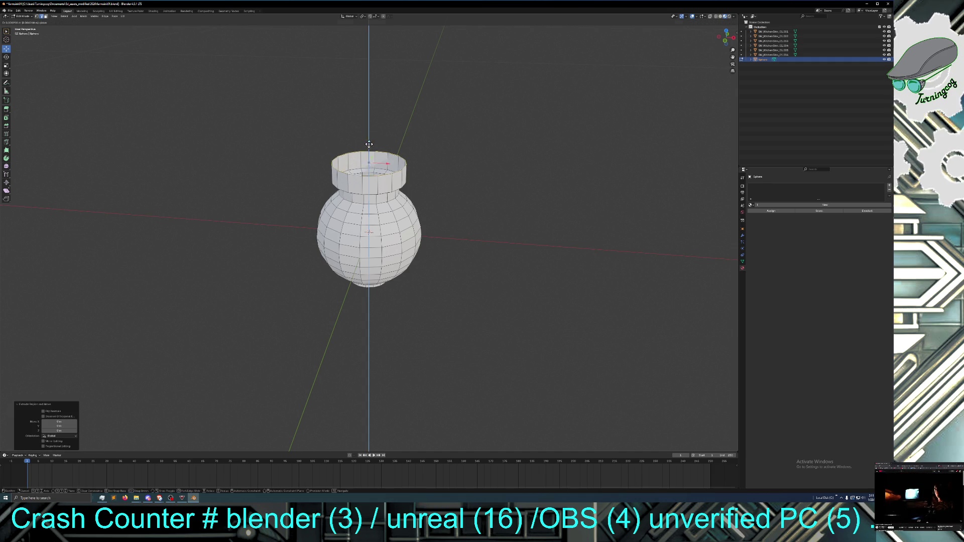
key(e)
key(z)
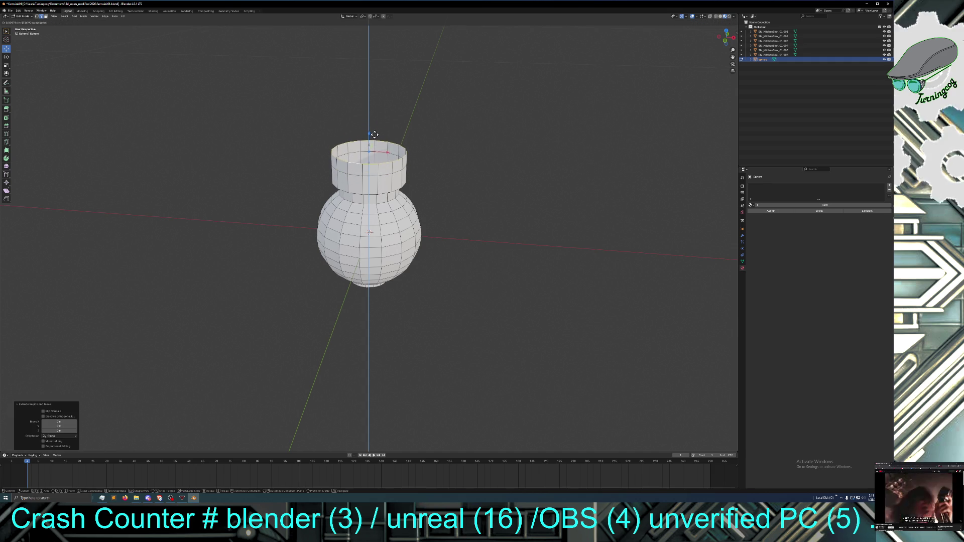
click(375, 136)
key(s)
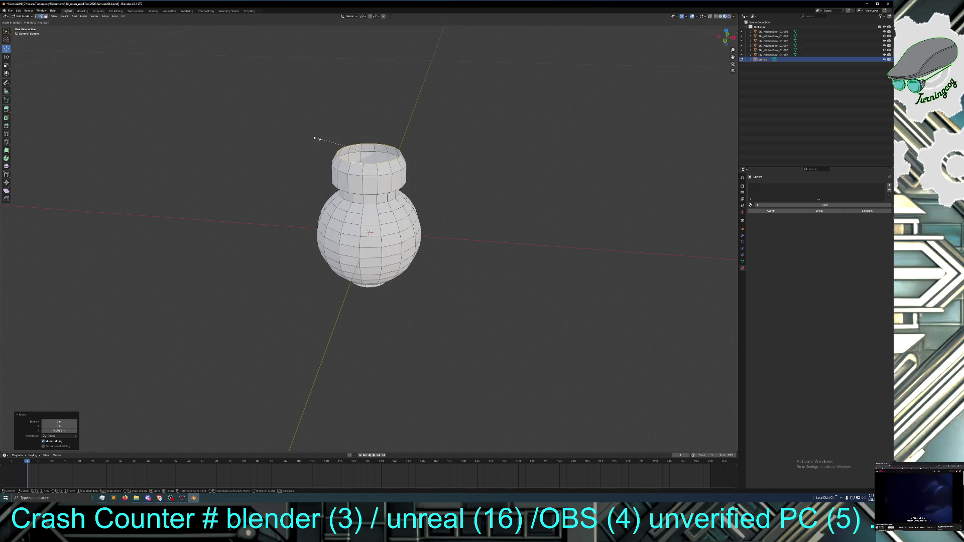
click(320, 142)
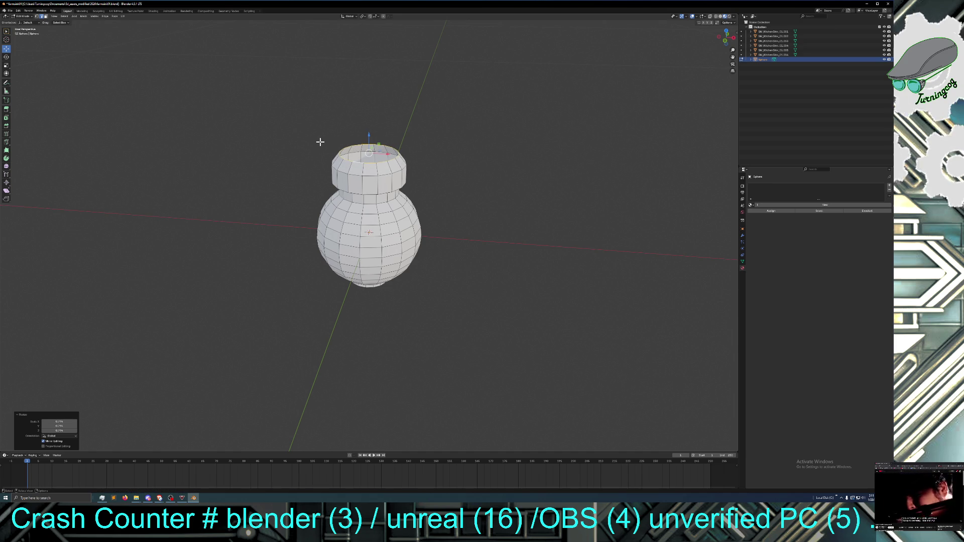
Extrude the rim again and raise it along Z into a long neck reaching toward the sink
key(e)
right_click(322, 126)
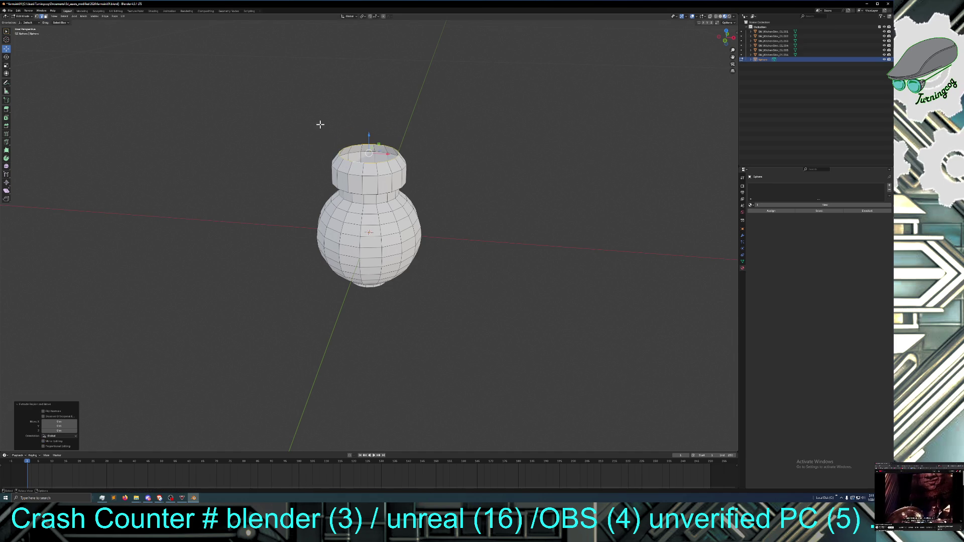
key(g)
key(z)
click(364, 37)
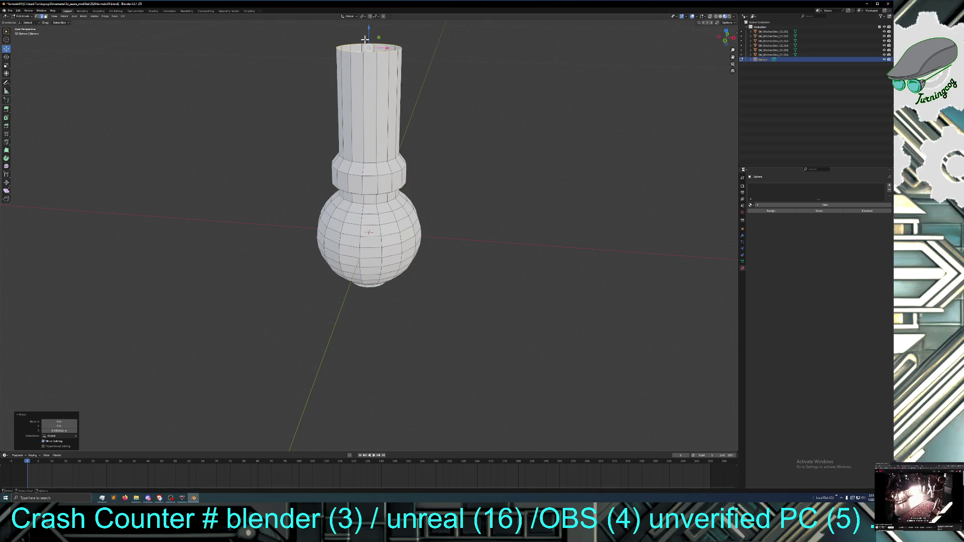
scroll(426, 139, down, 2)
scroll(432, 150, down, 2)
mouse_move(435, 176)
middle_down()
mouse_move(436, 161)
mouse_move(421, 169)
middle_up()
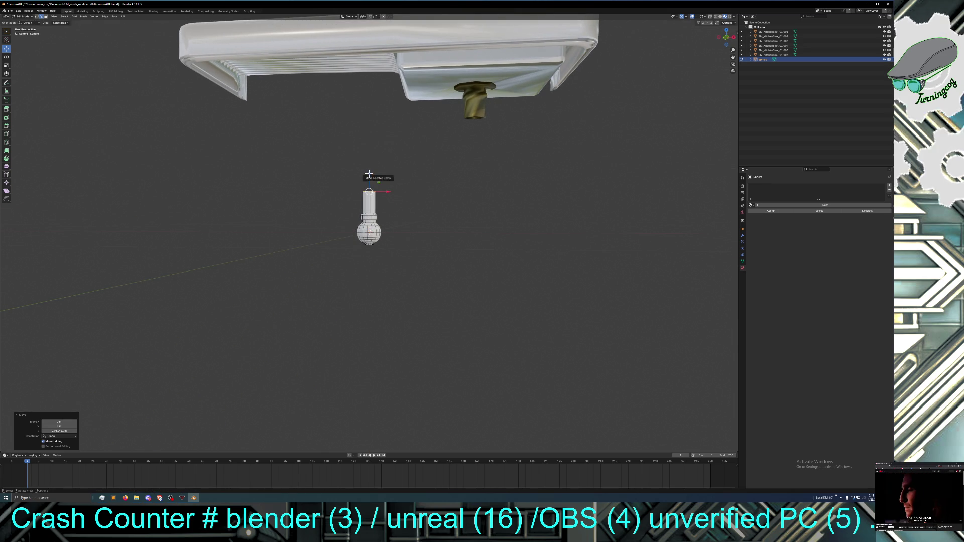
key(g)
key(z)
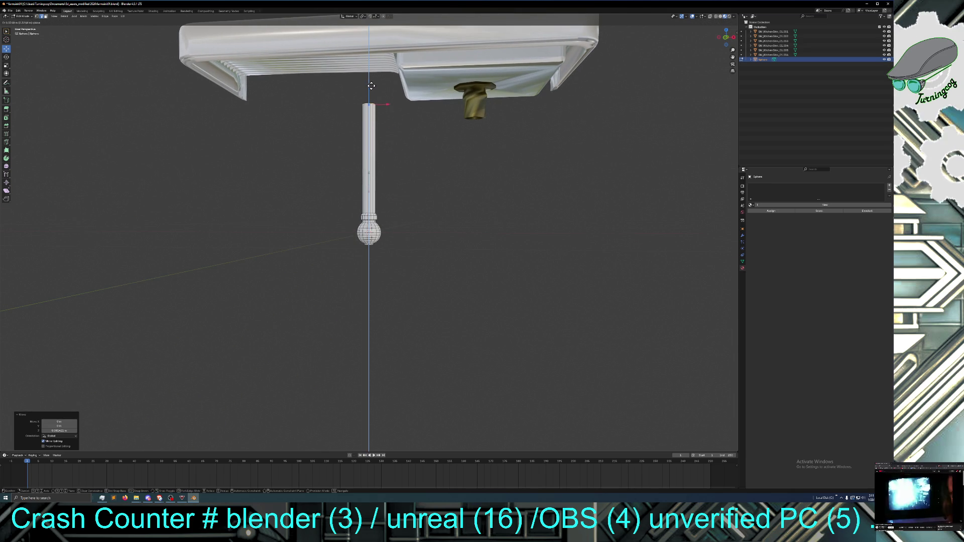
click(371, 90)
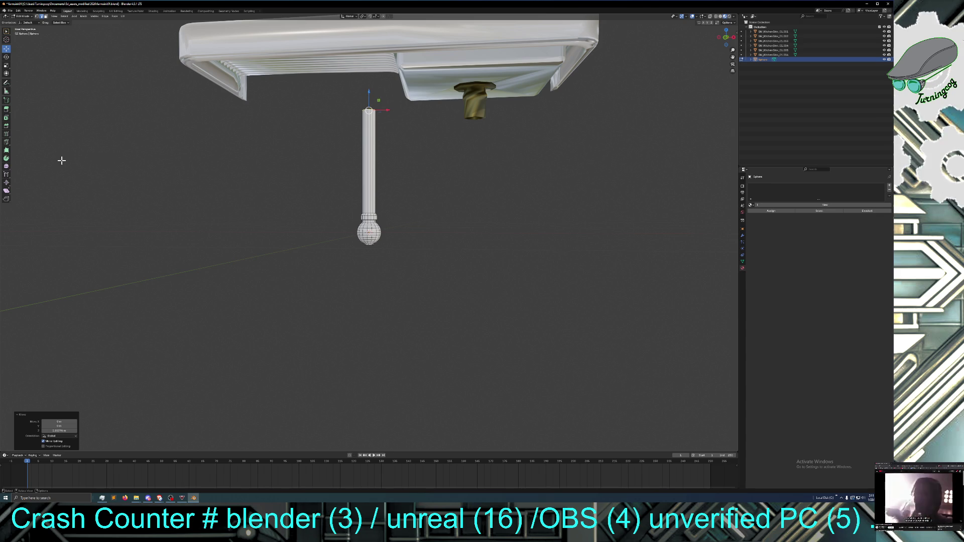
Add two loop cuts across the tube and scale the selected loop to vary its thickness
click(6, 134)
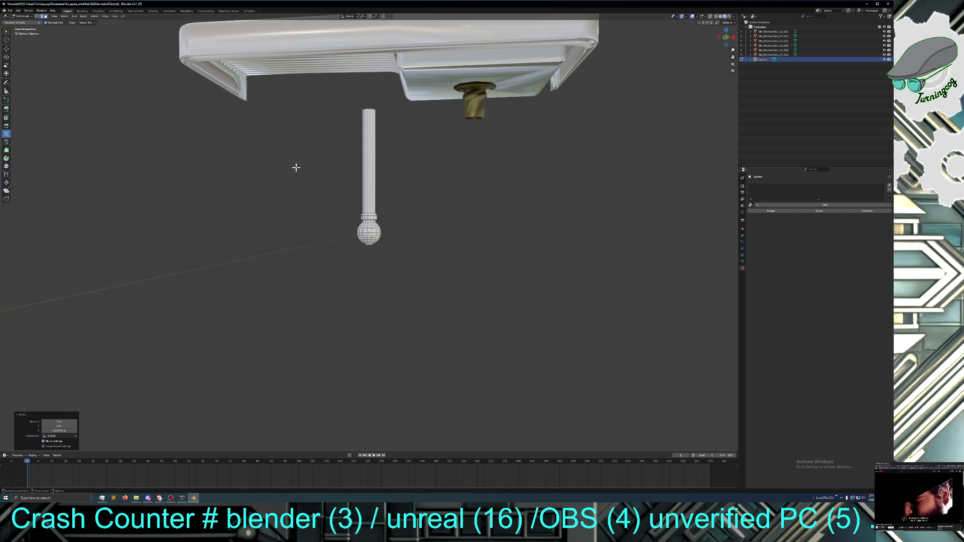
click(369, 162)
click(75, 405)
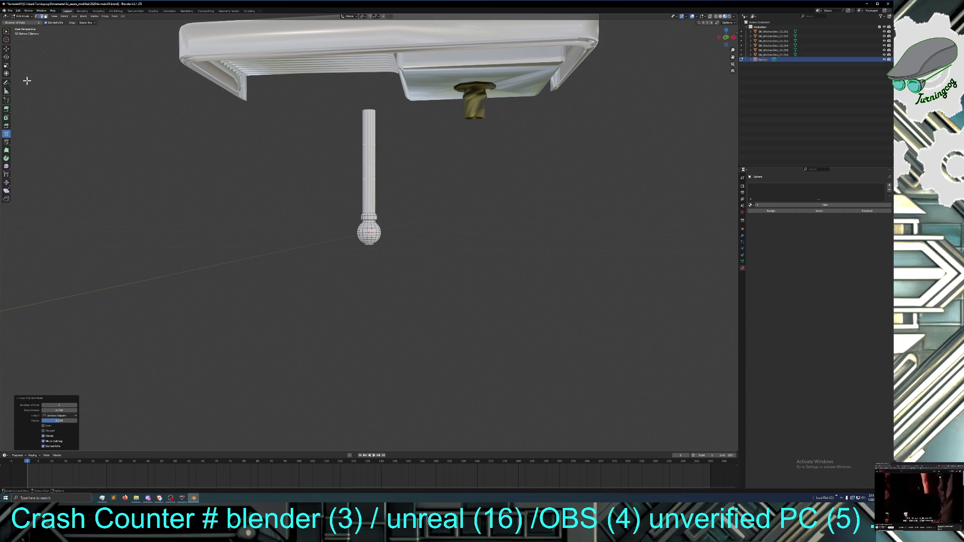
click(7, 66)
mouse_move(377, 171)
mouse_down()
mouse_move(381, 161)
mouse_move(385, 174)
mouse_up()
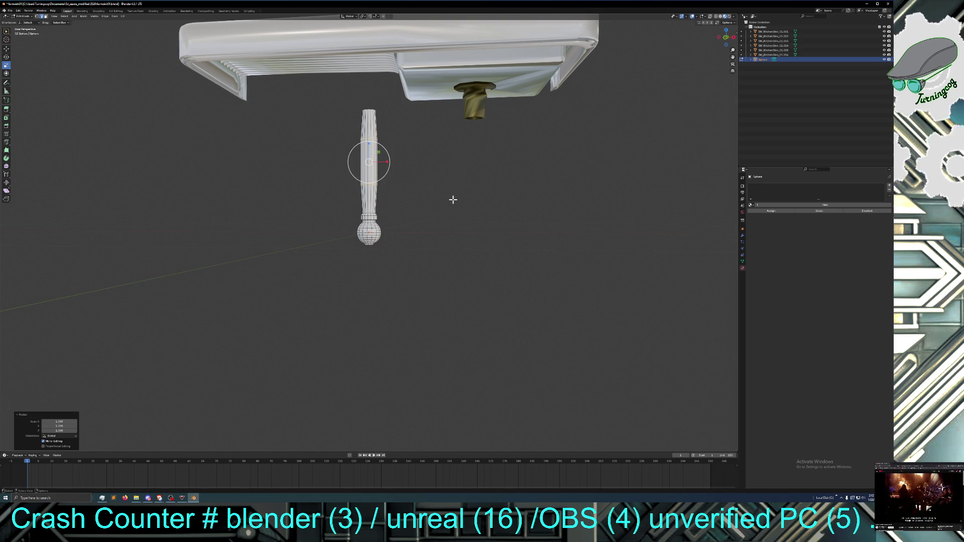
middle_drag(450, 207, 447, 218)
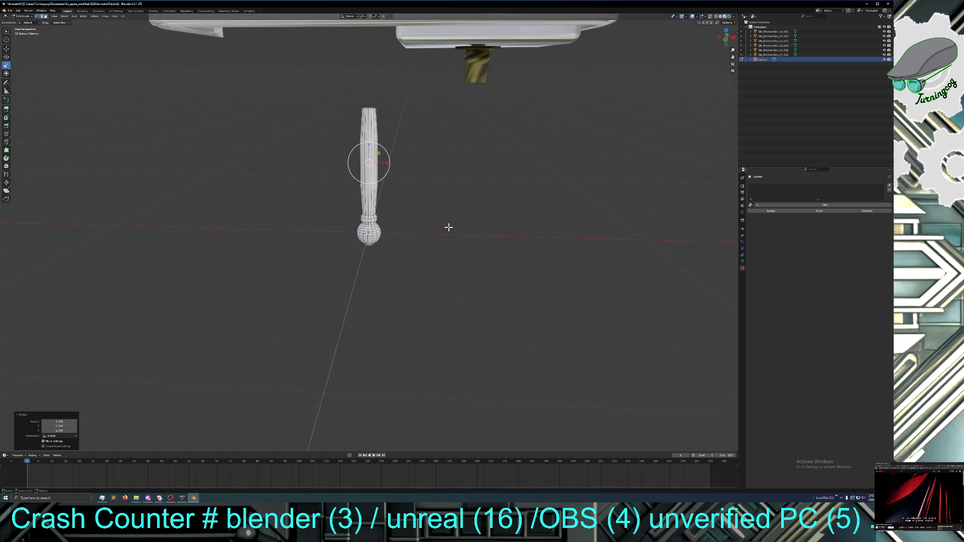
middle_drag(200, 97, 202, 116)
middle_drag(367, 107, 377, 95)
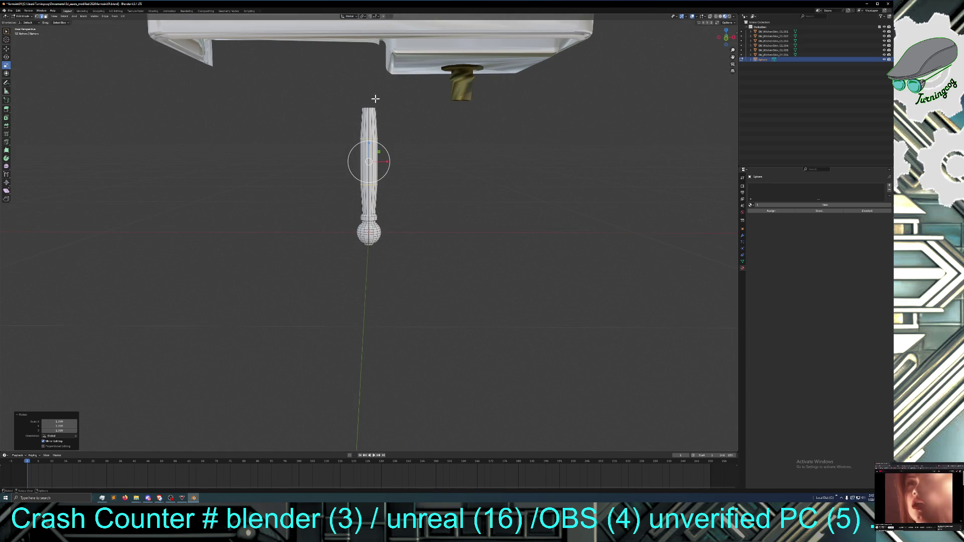
click(7, 50)
mouse_move(236, 131)
middle_down()
mouse_move(258, 142)
mouse_move(252, 163)
middle_up()
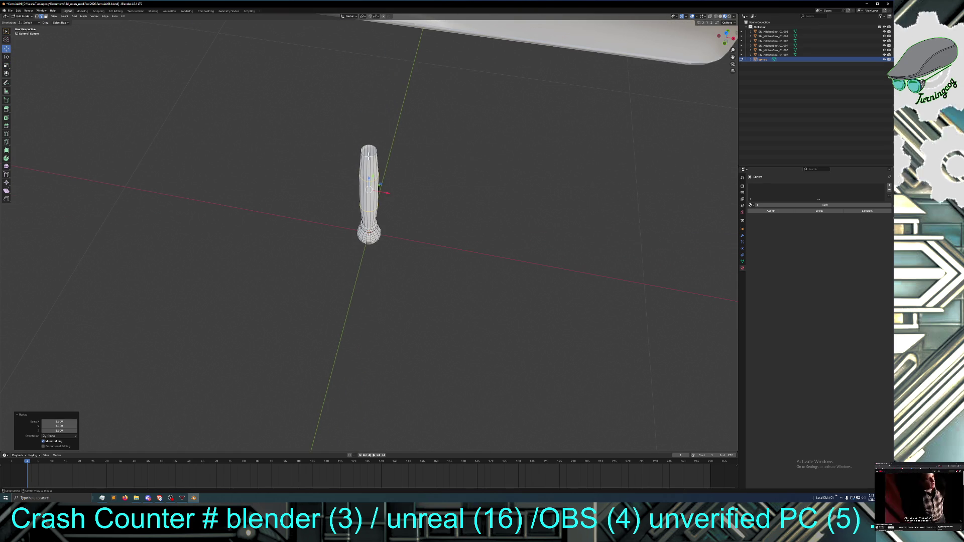
Extrude the leg's top ring, raise it along Z, and scale it up so the top flares wider
click(368, 156)
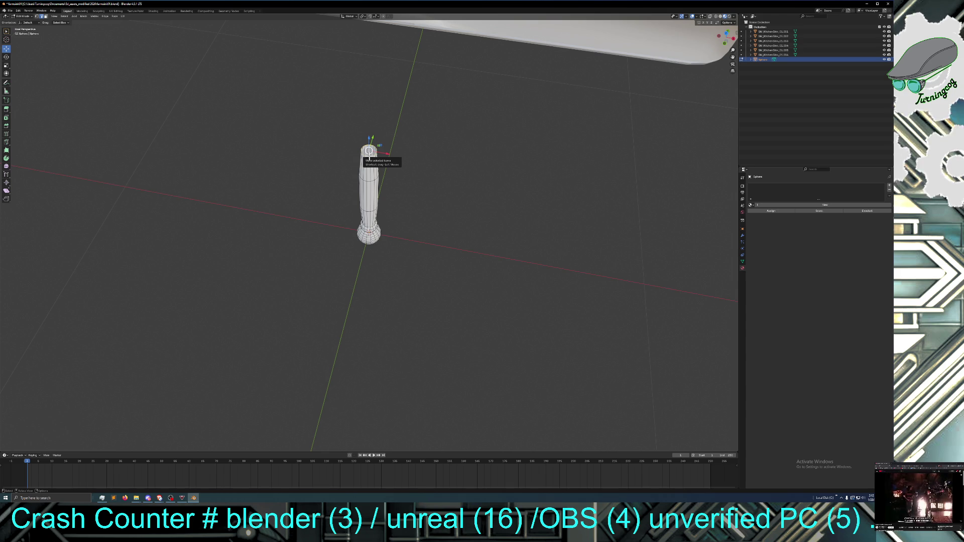
key(e)
right_click(368, 119)
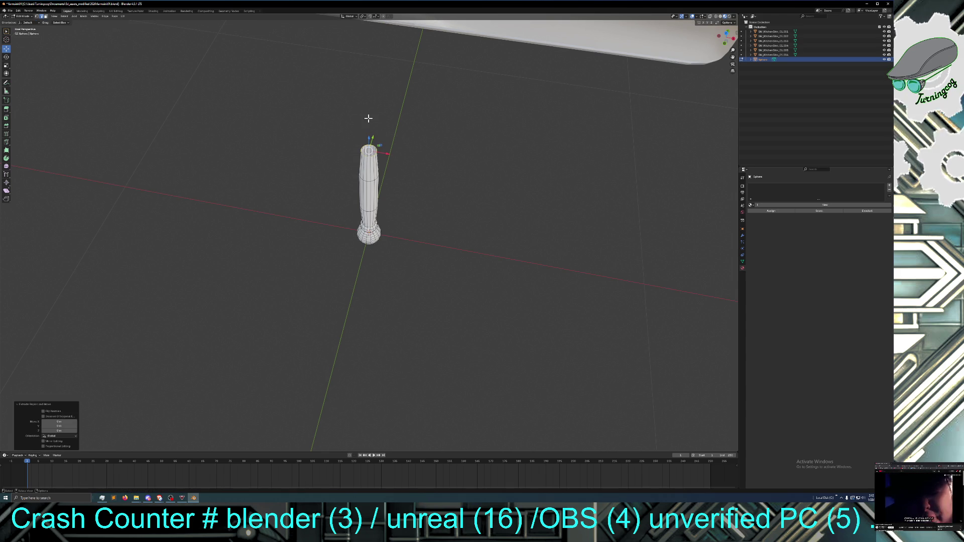
key(g)
key(z)
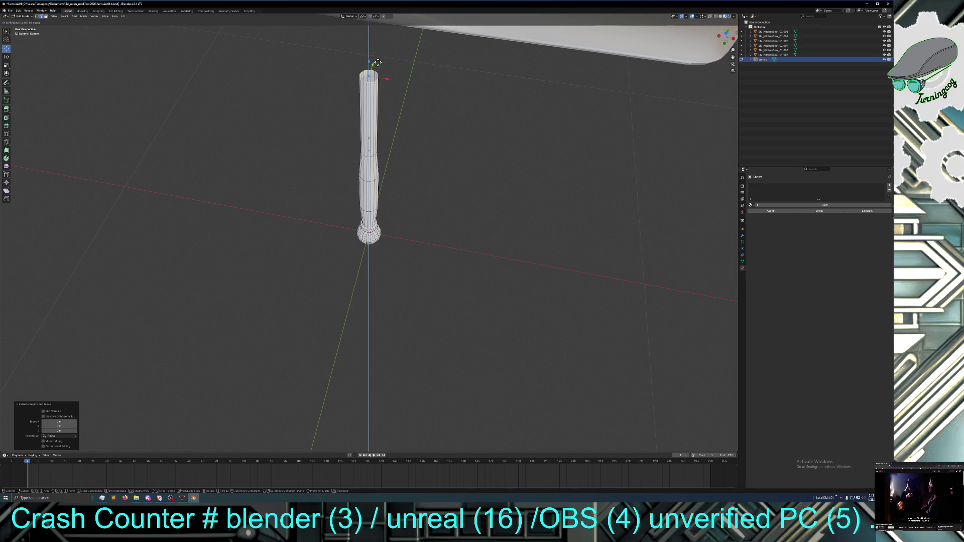
click(379, 65)
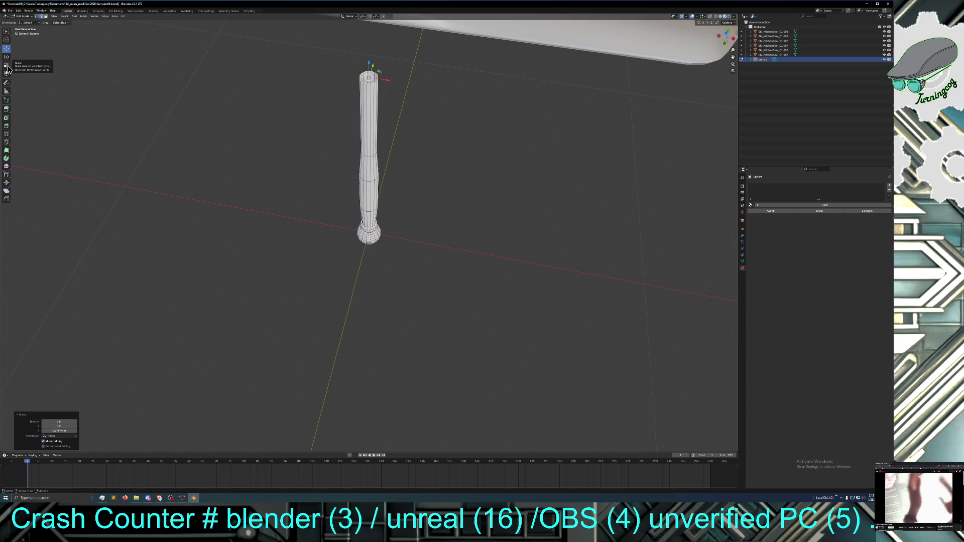
key(s)
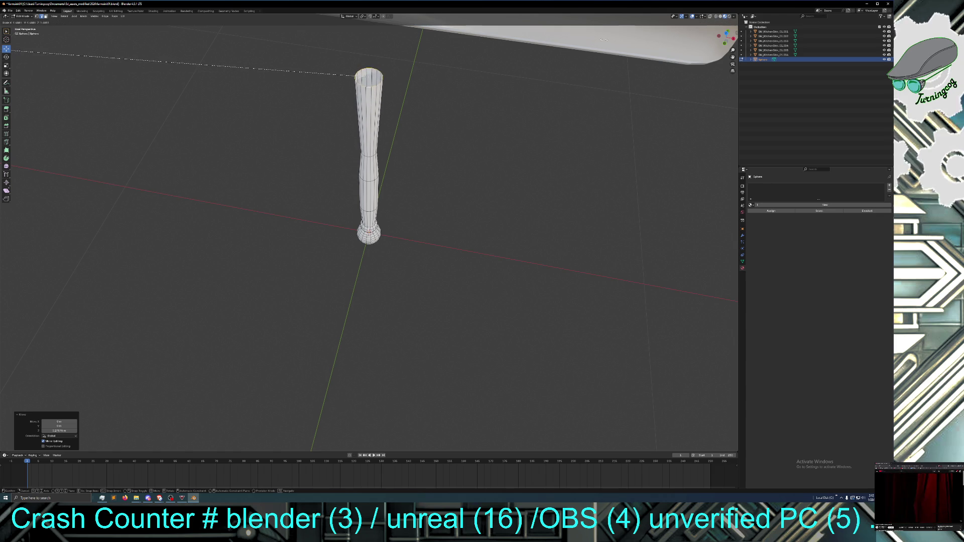
click(575, 32)
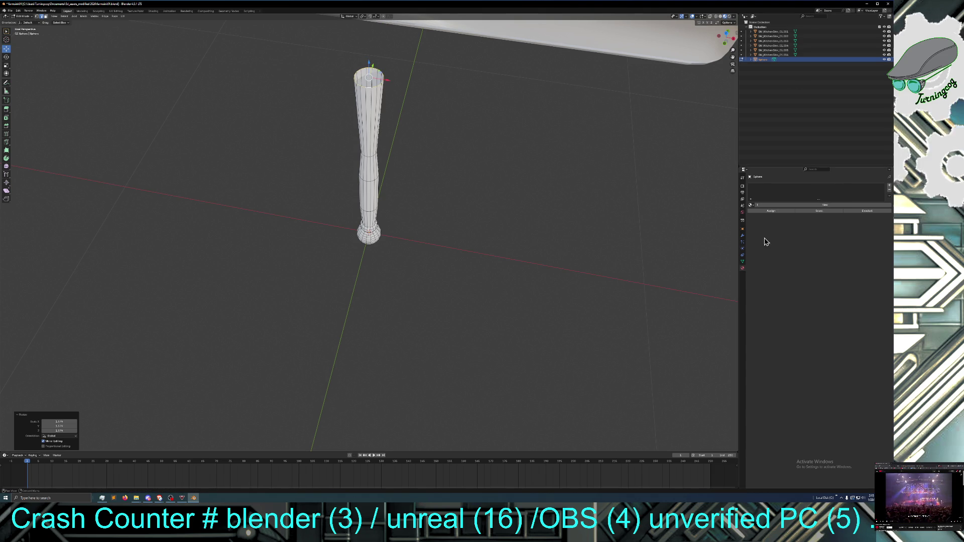
mouse_move(675, 274)
middle_down()
mouse_move(691, 252)
mouse_move(632, 258)
middle_up()
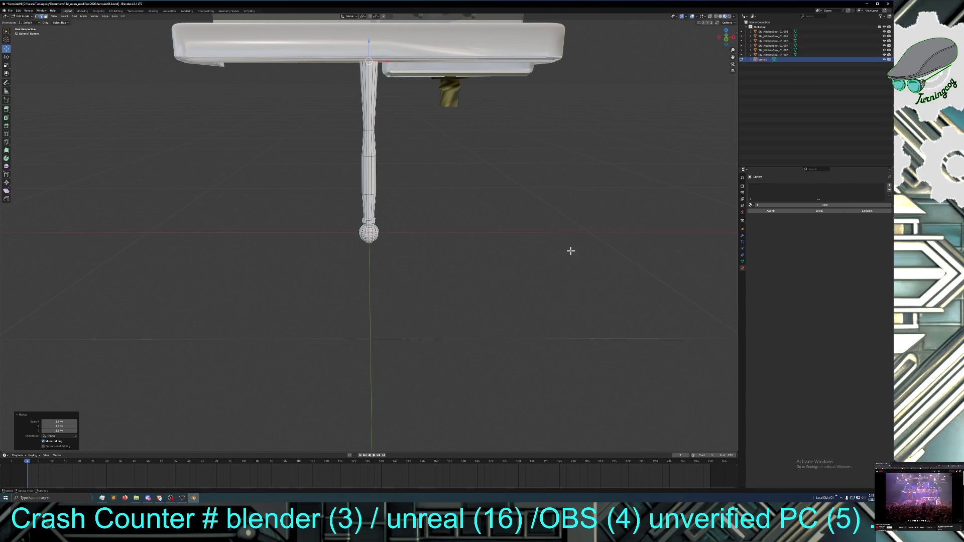
Add loop cuts around the leg stem, adjust the cut count, and scale one loop outward into a band
click(6, 134)
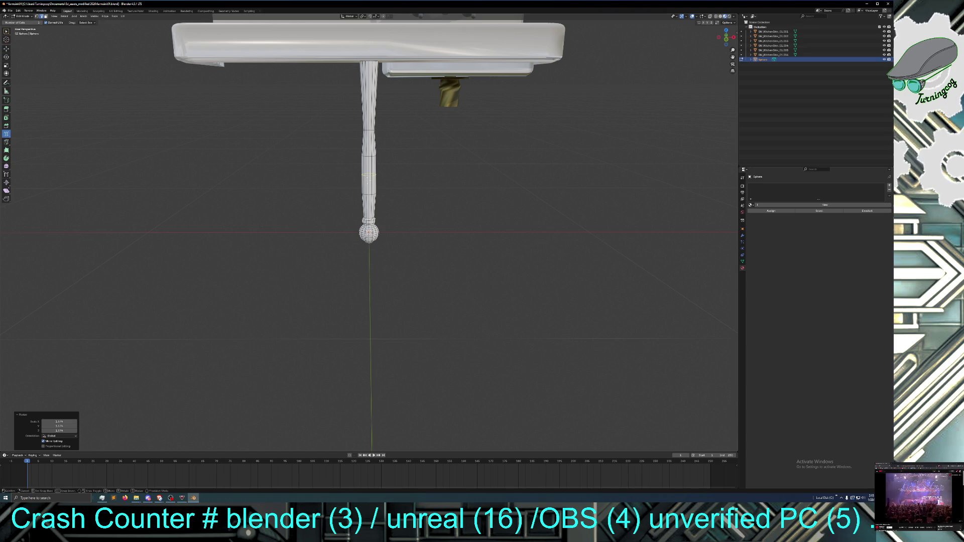
click(351, 180)
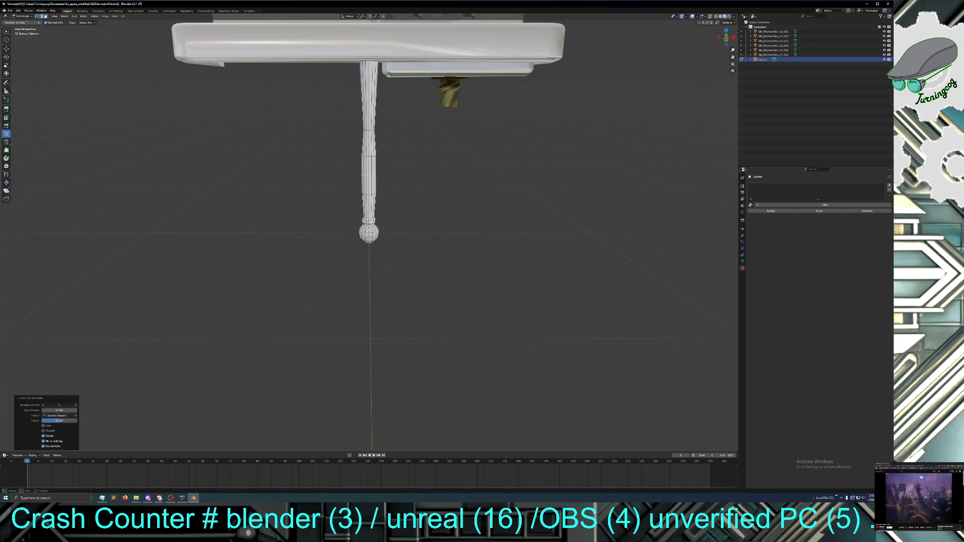
click(76, 405)
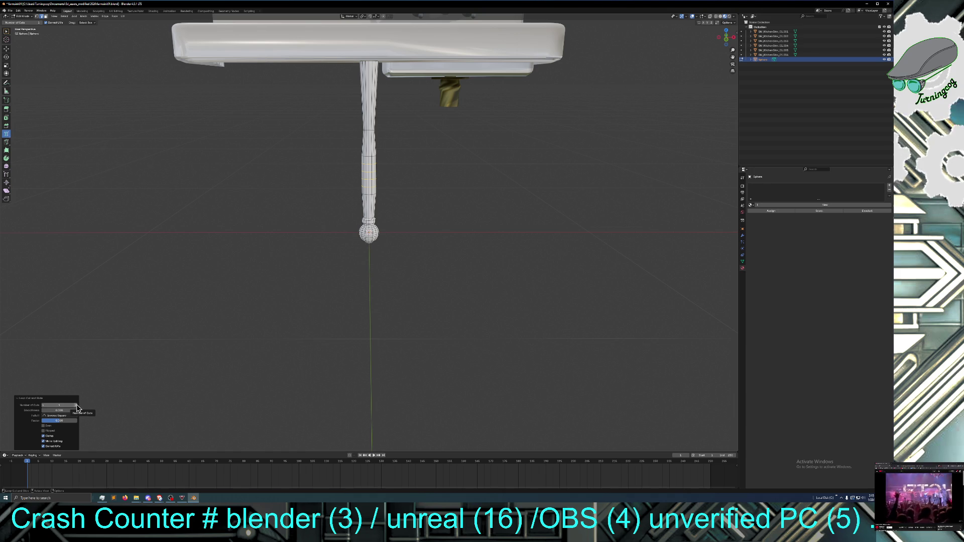
click(43, 406)
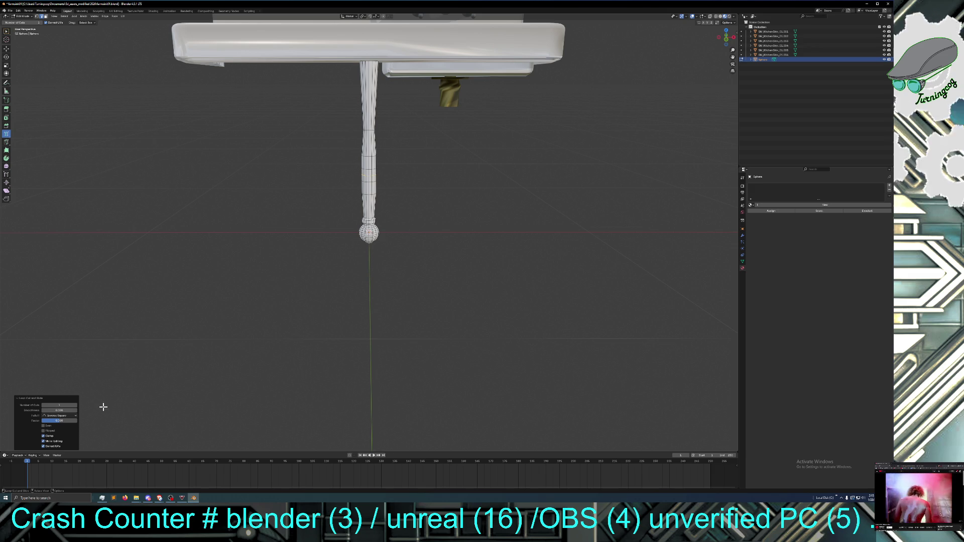
click(76, 407)
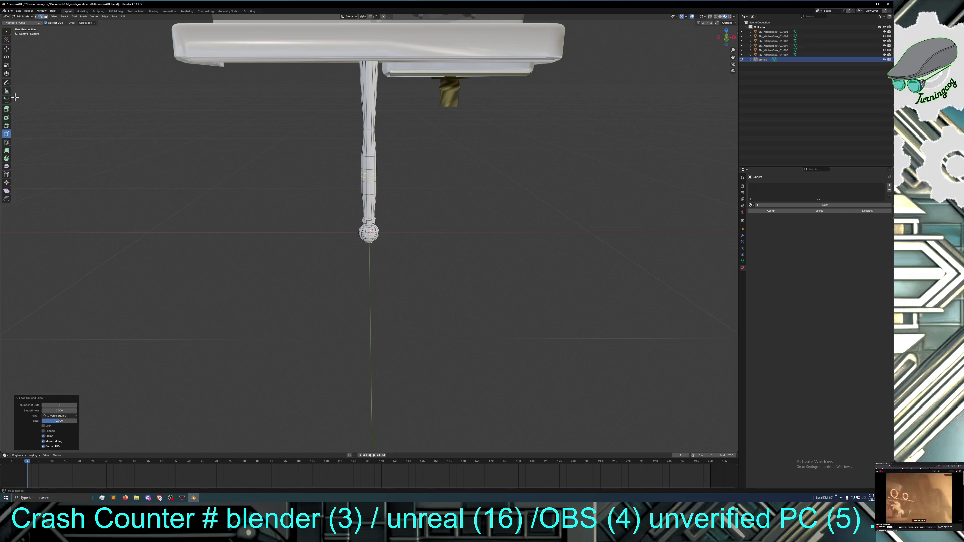
key(s)
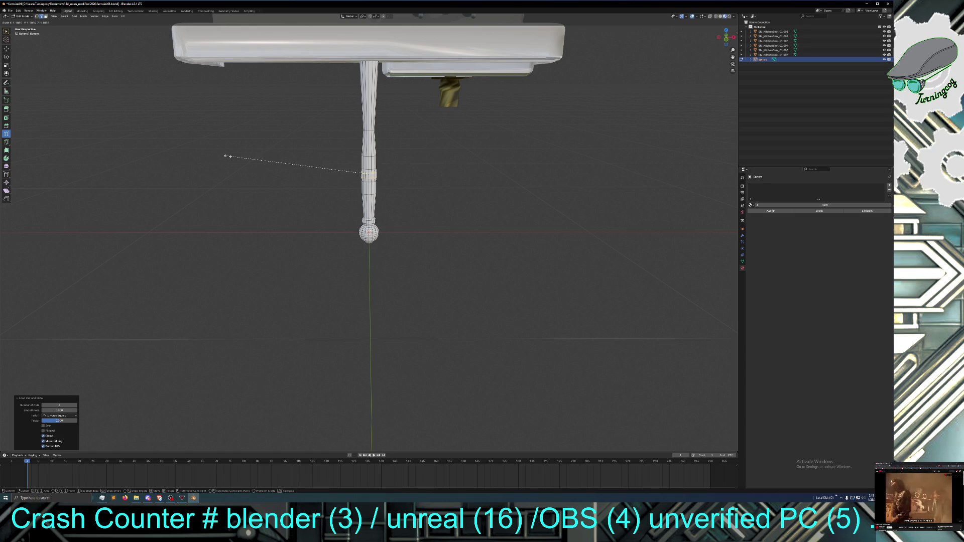
click(227, 156)
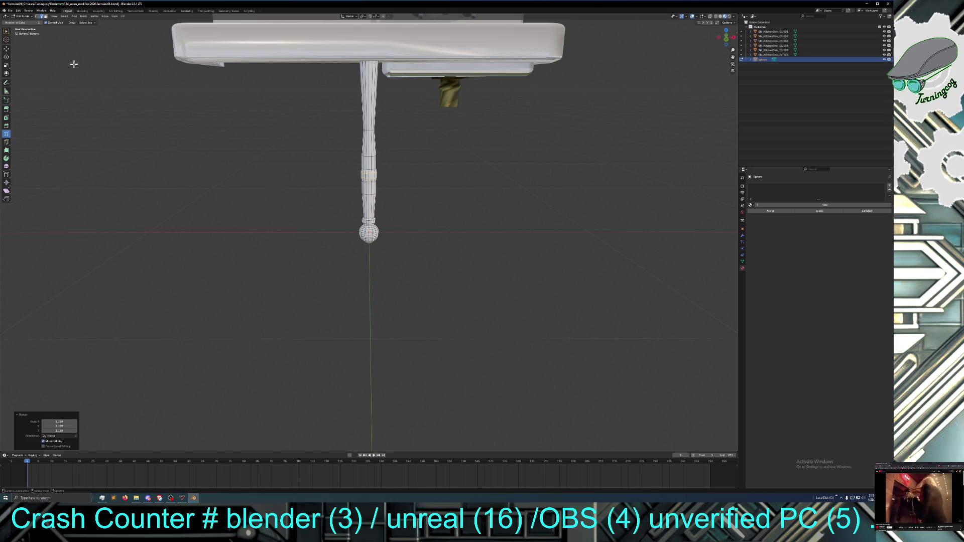
Scale the stem loop along Z and uniformly, then stretch the lower loops vertically into a collar
click(7, 65)
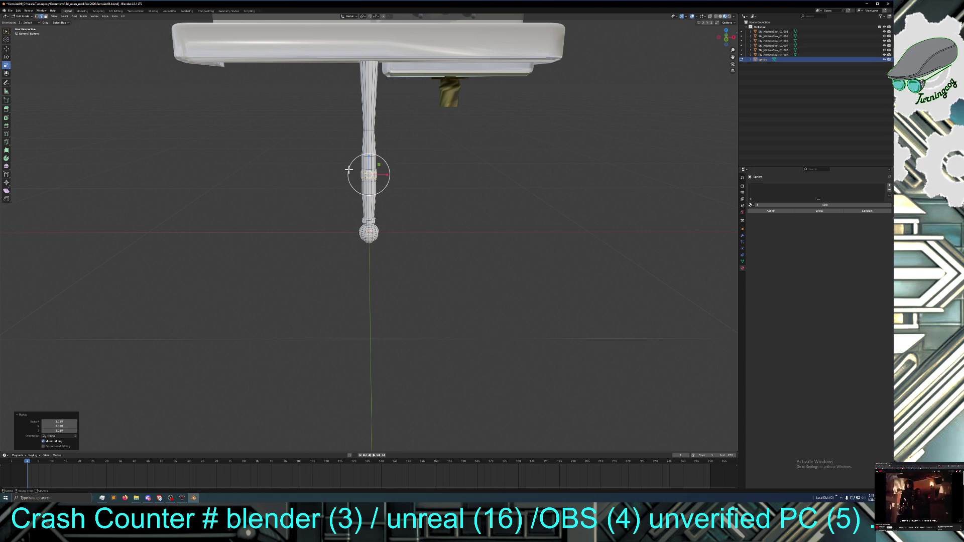
drag(369, 156, 384, 181)
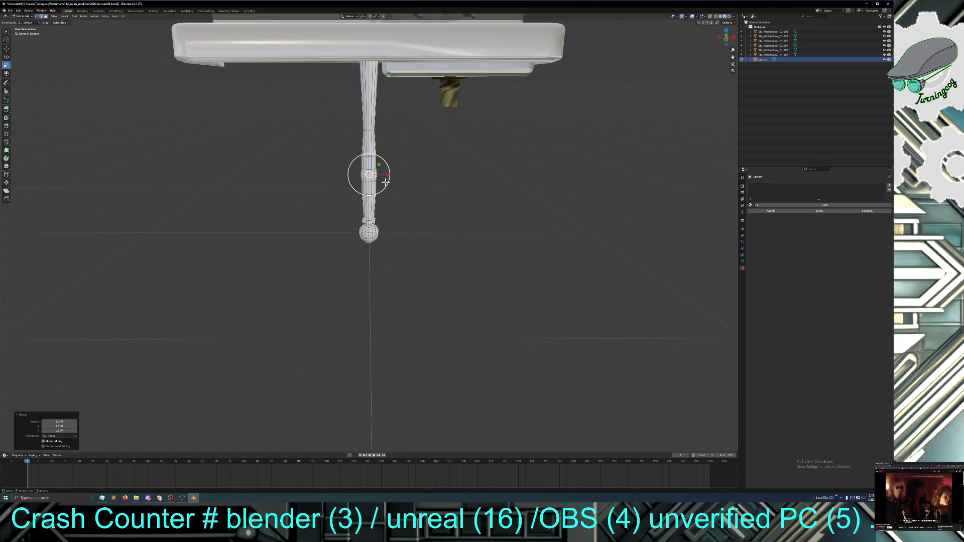
key(s)
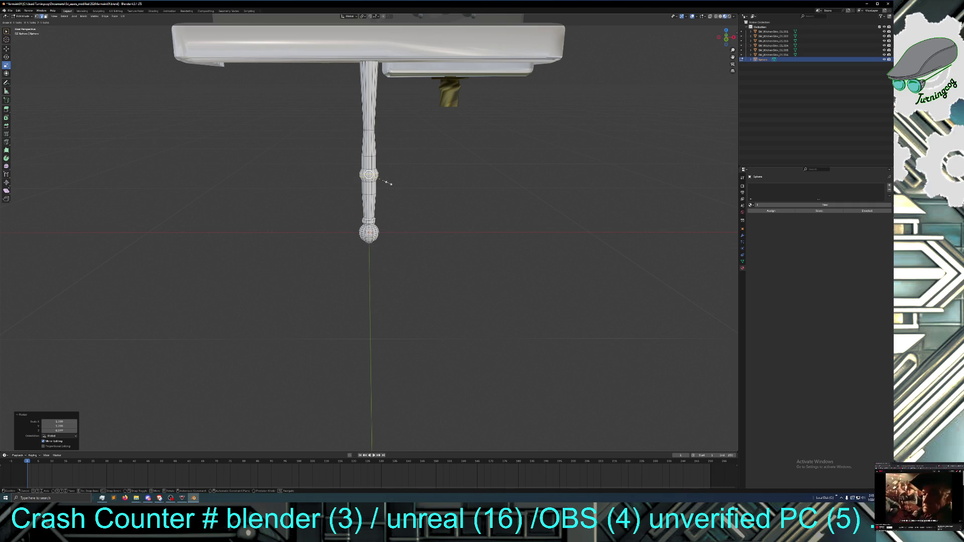
click(388, 183)
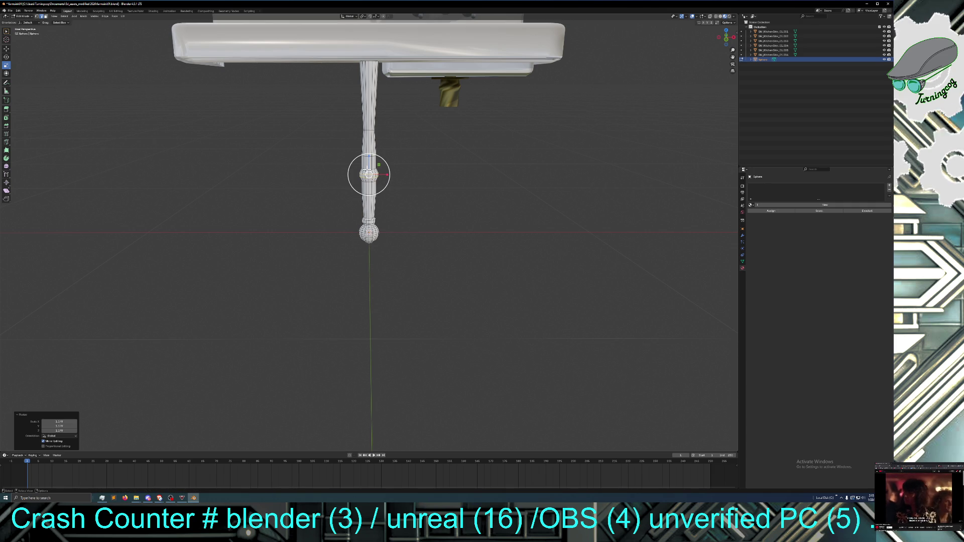
alt+click(368, 169)
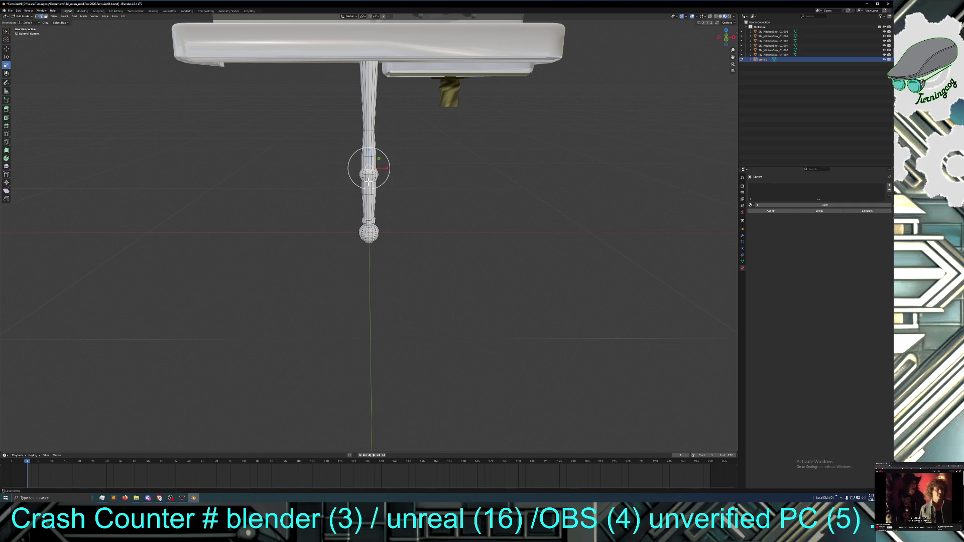
alt+click(367, 176)
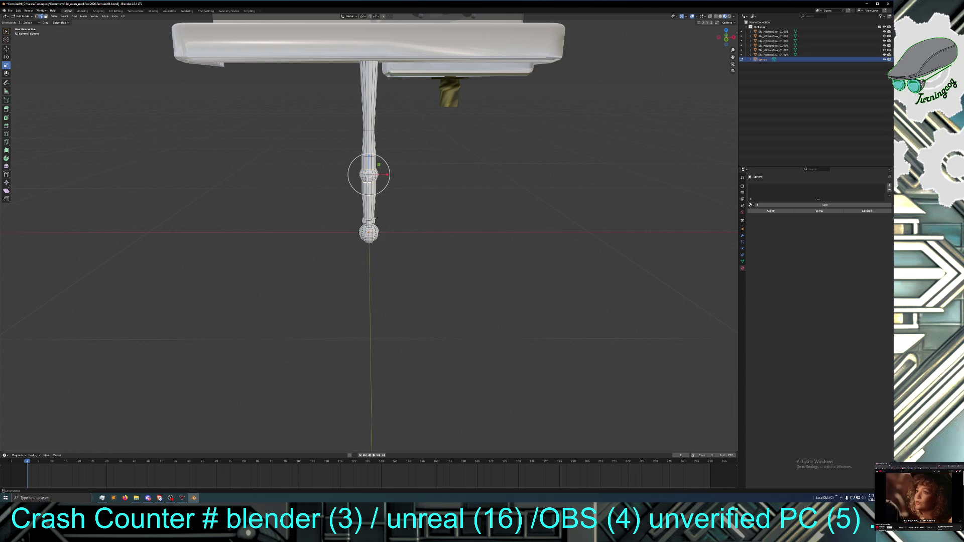
drag(369, 157, 369, 166)
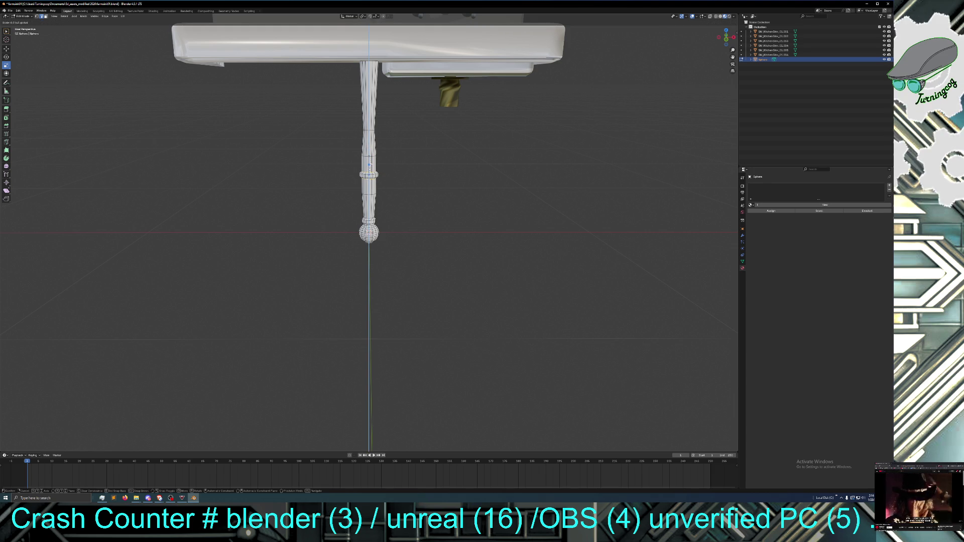
drag(369, 166, 370, 168)
middle_drag(447, 179, 445, 175)
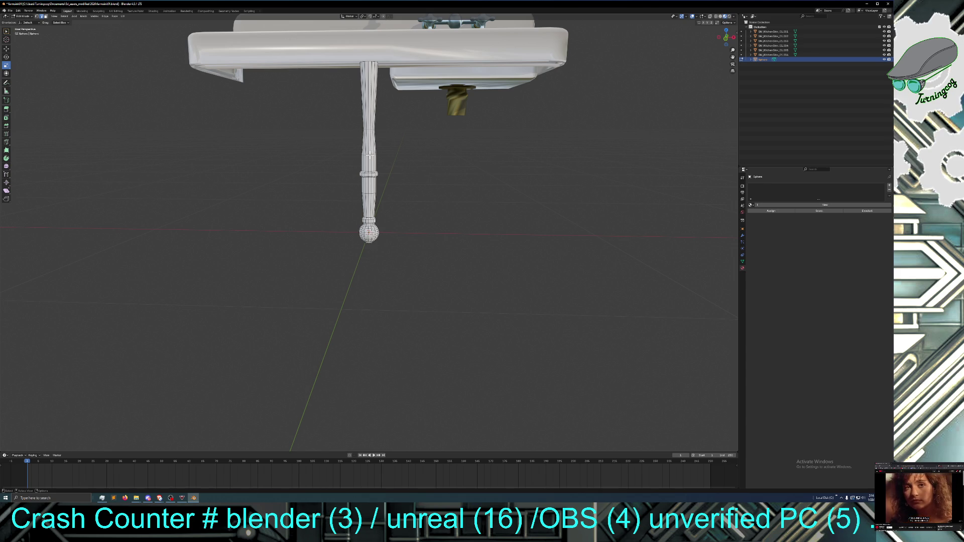
Move two upper stem loops up the leg and scale them wider
click(368, 154)
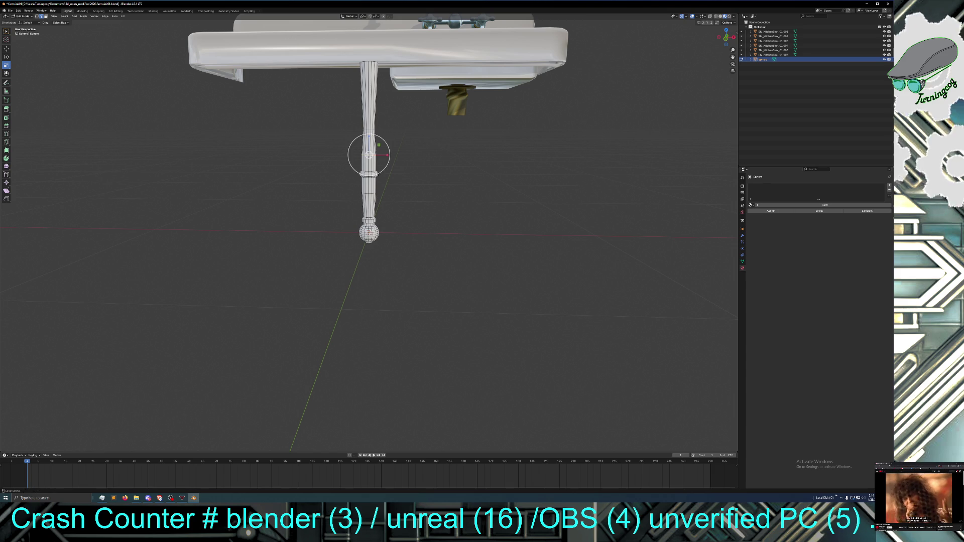
alt+shift+click(369, 130)
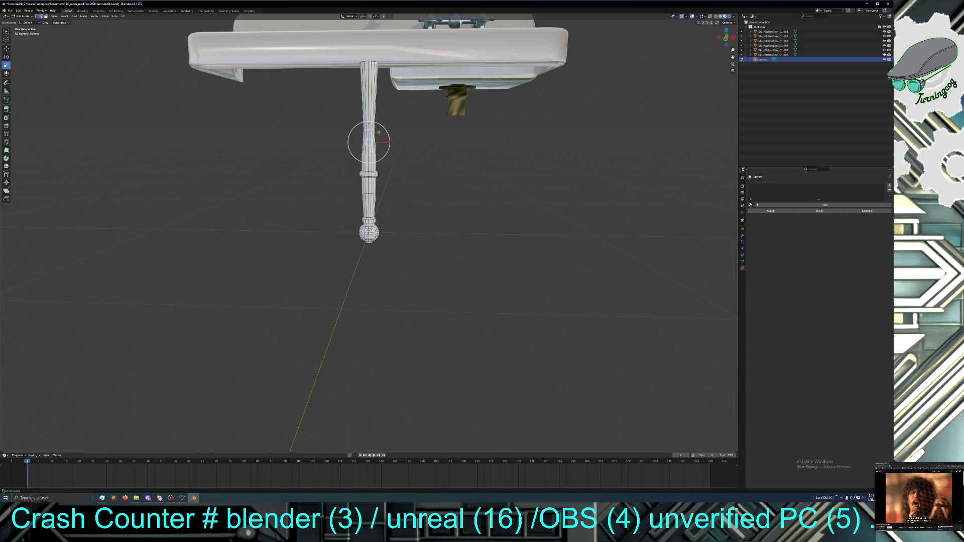
click(6, 49)
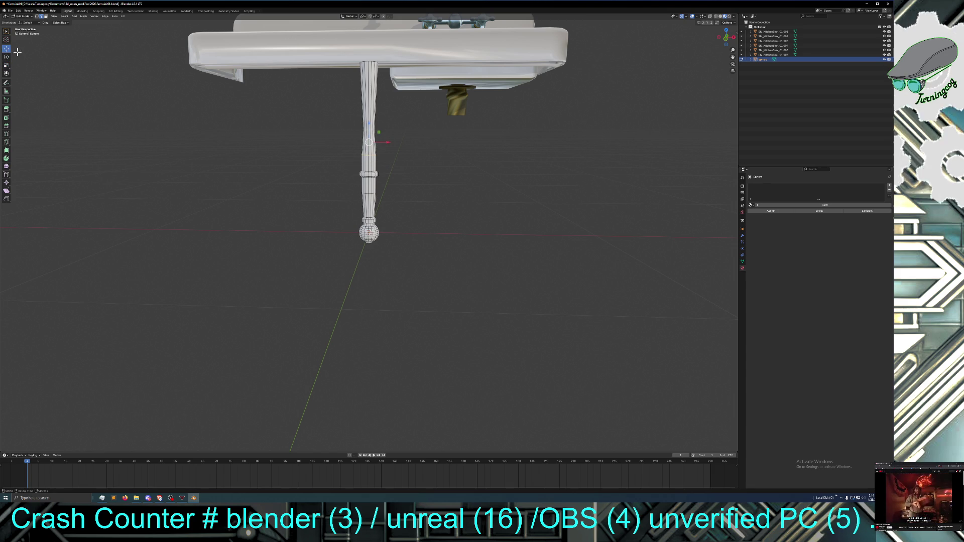
drag(370, 122, 369, 71)
middle_drag(415, 149, 412, 151)
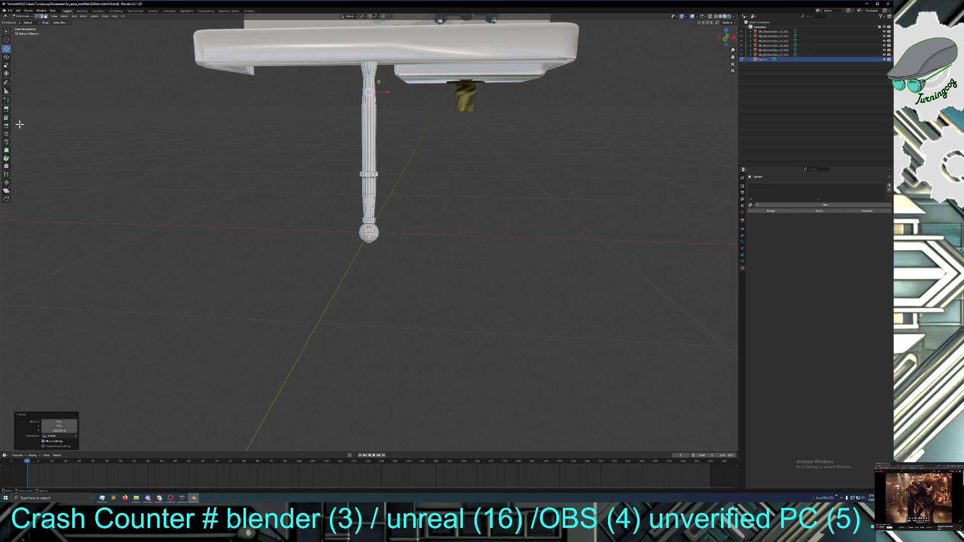
key(s)
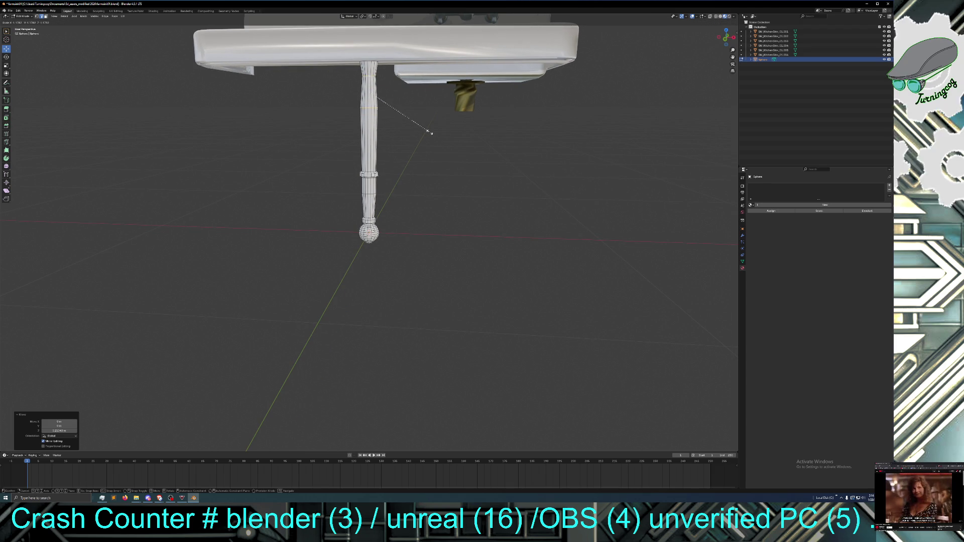
click(431, 133)
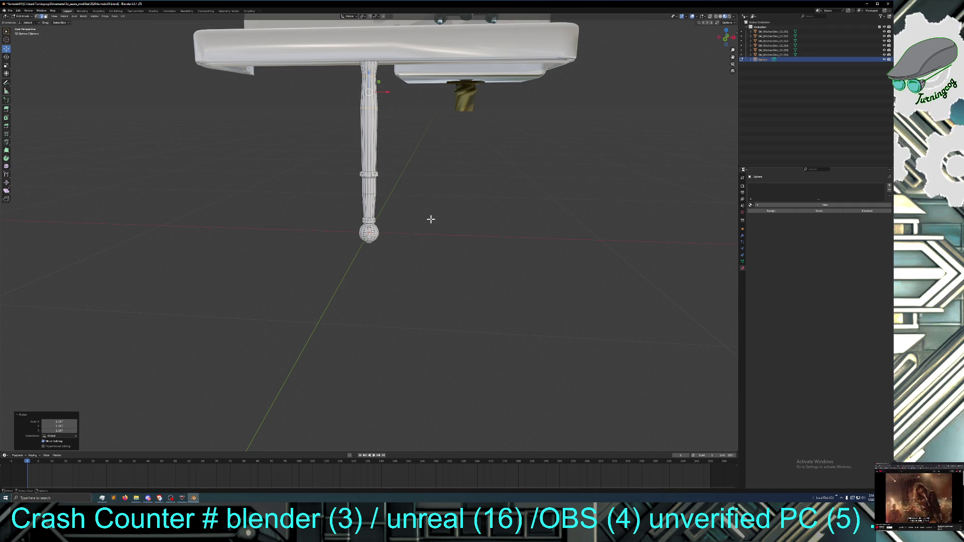
Raise the leg's top ring until it meets the sink's underside
mouse_move(435, 228)
middle_down()
mouse_move(441, 233)
mouse_move(424, 183)
middle_up()
middle_drag(403, 150, 402, 164)
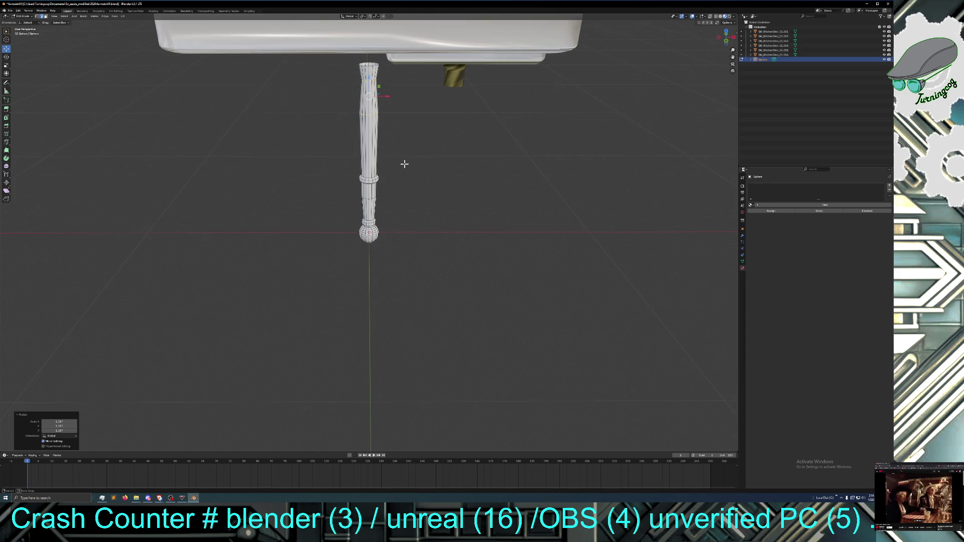
alt+click(370, 66)
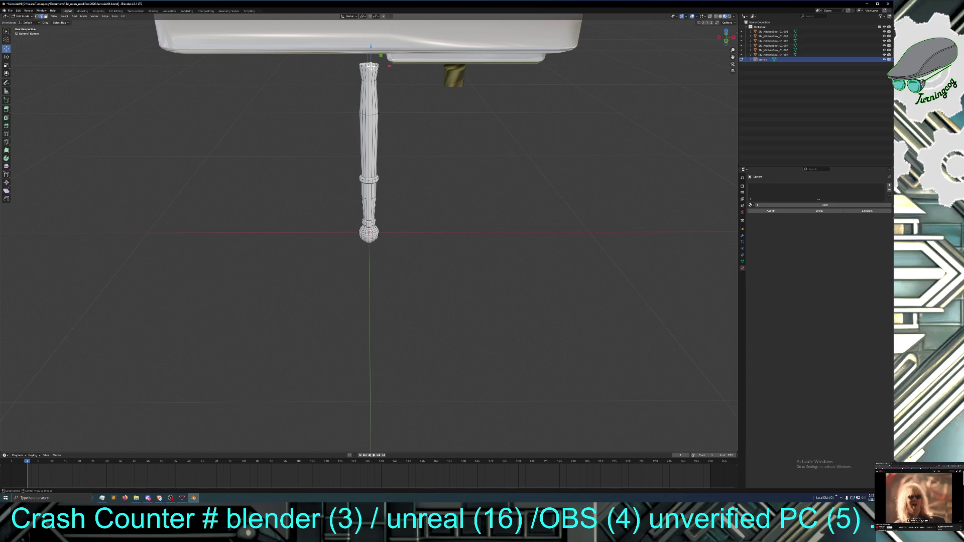
drag(371, 45, 370, 17)
mouse_move(435, 154)
middle_down()
mouse_move(437, 185)
mouse_move(411, 183)
mouse_move(447, 183)
middle_up()
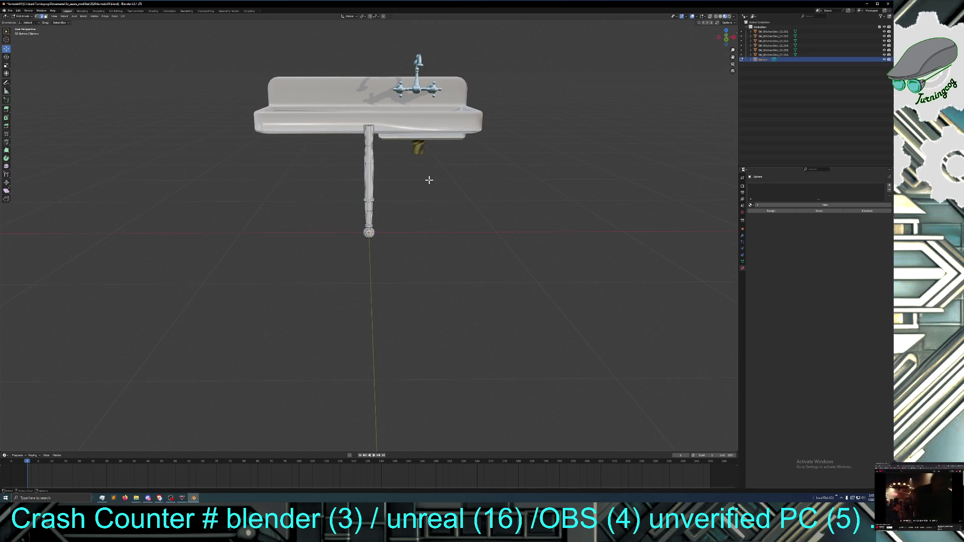
Return to Object Mode, select the ball foot and nudge it with the Move tool
click(23, 16)
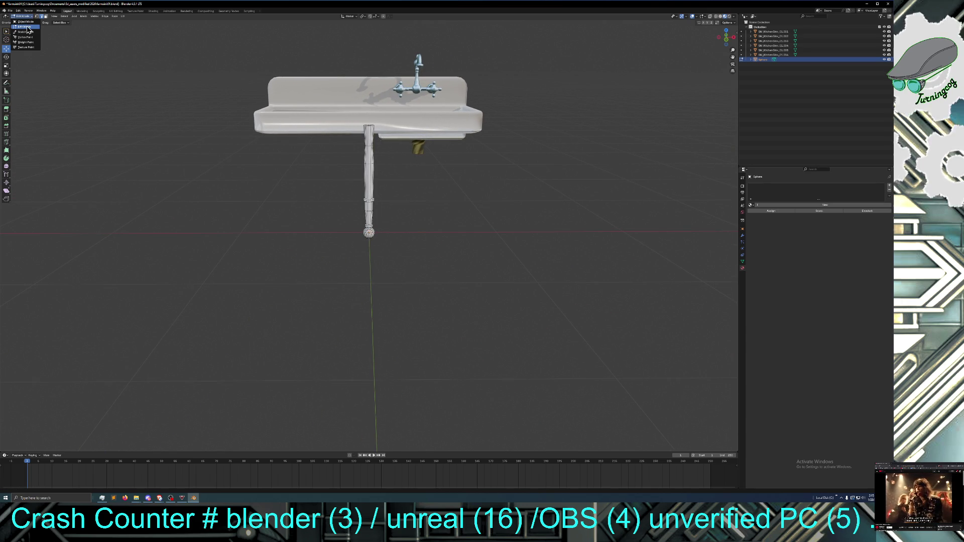
click(28, 23)
click(319, 229)
click(369, 224)
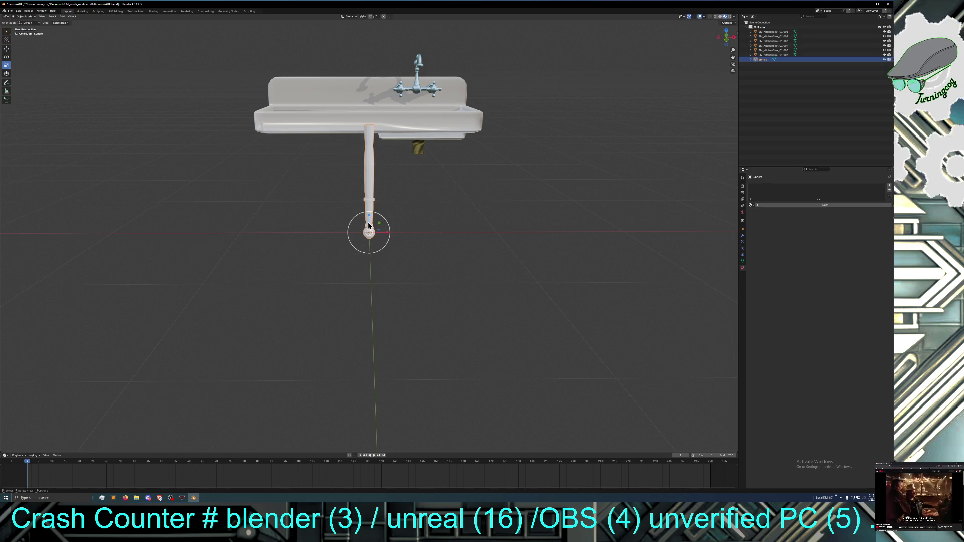
click(6, 48)
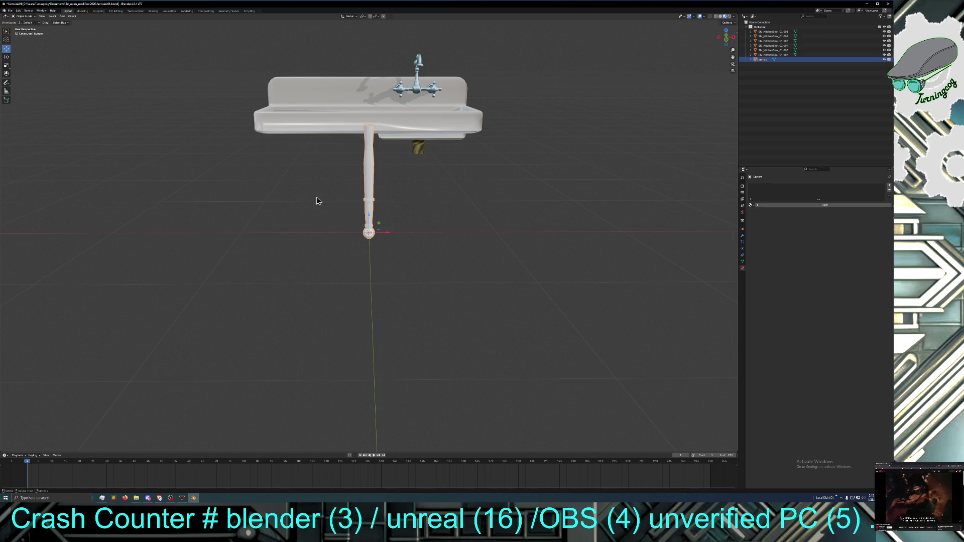
drag(368, 212, 368, 205)
click(367, 205)
Raise the ball foot along Z so it sits at the leg's bottom end
middle_drag(369, 274, 371, 273)
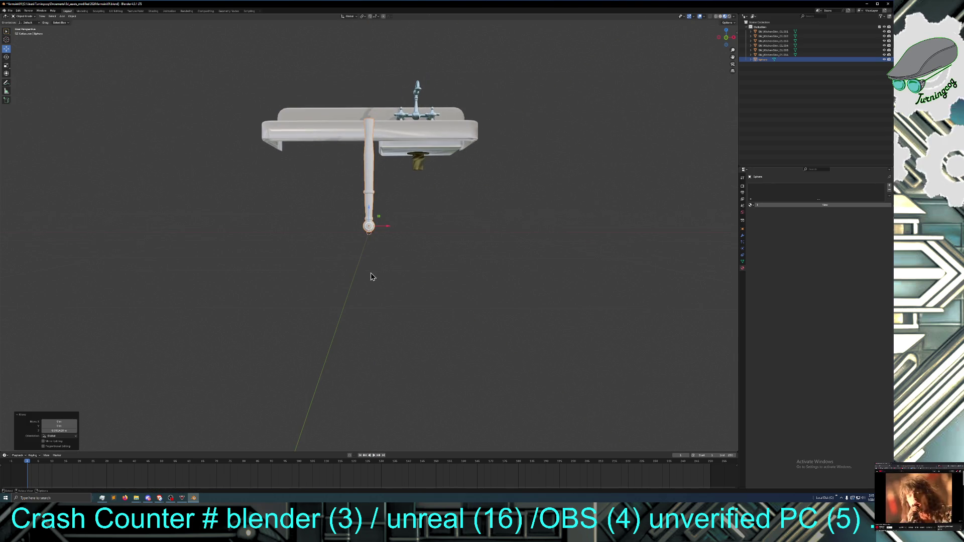
scroll(371, 273, up, 10)
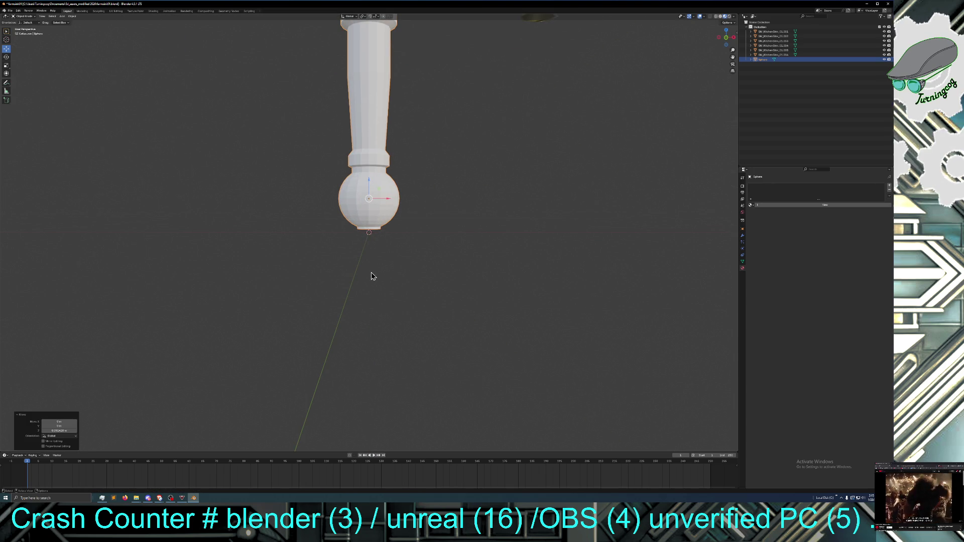
key(g)
key(z)
click(377, 237)
scroll(377, 241, down, 6)
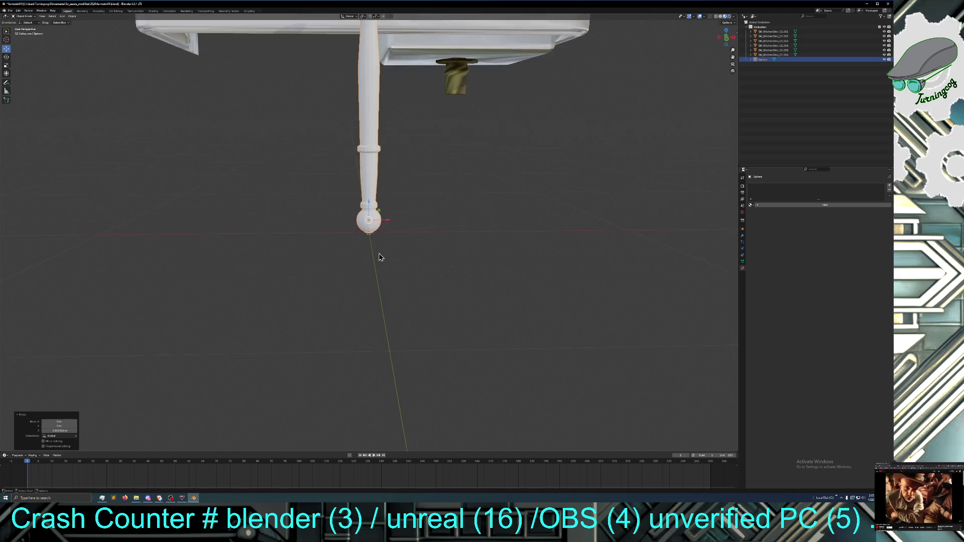
scroll(379, 258, down, 5)
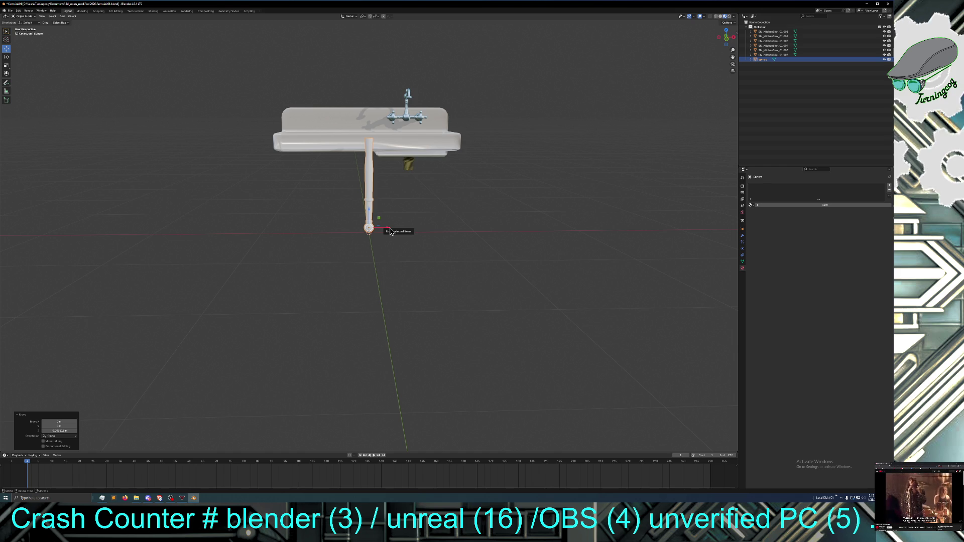
Copy the leg and slide the copy left along X
key(ctrl+c)
key(ctrl+v)
key(g)
key(x)
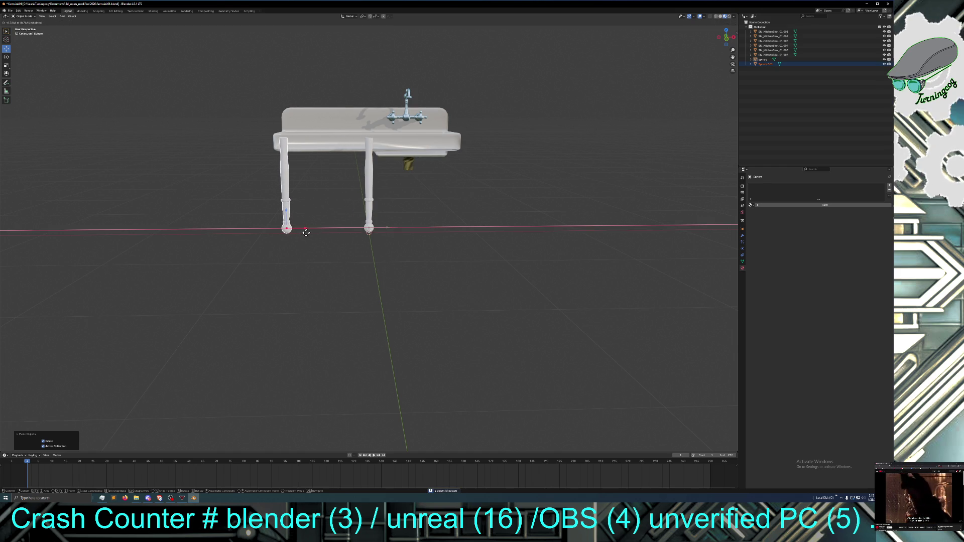
click(307, 233)
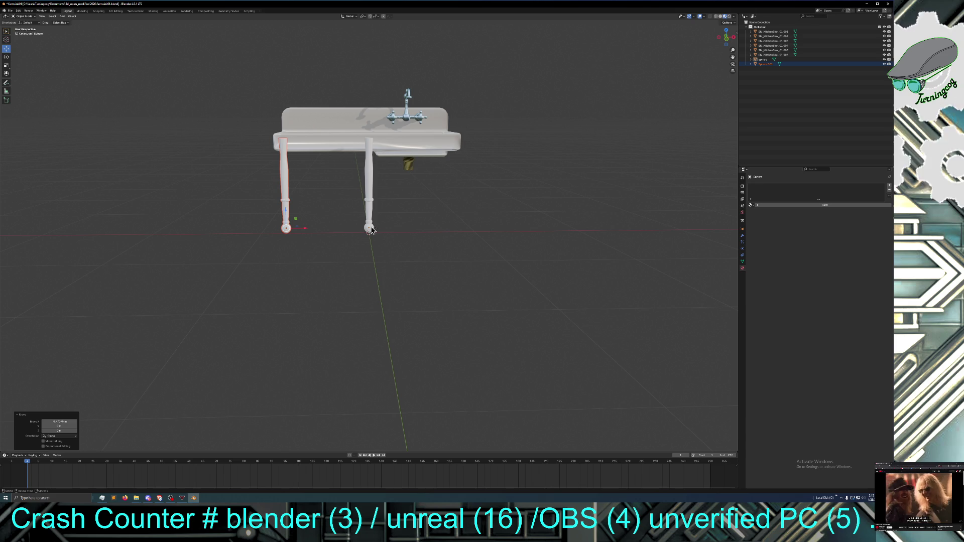
Paste another leg copy and slide it right along X
key(ctrl+c)
key(ctrl+v)
key(g)
key(x)
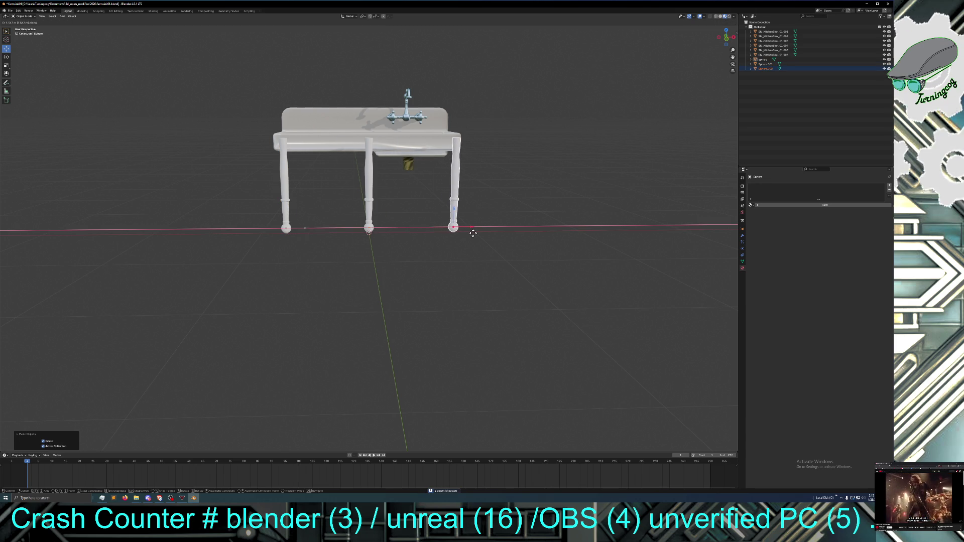
click(472, 237)
Fine-tune the right leg's position along X
mouse_move(471, 238)
middle_down()
mouse_move(462, 256)
mouse_move(465, 248)
middle_up()
key(g)
key(x)
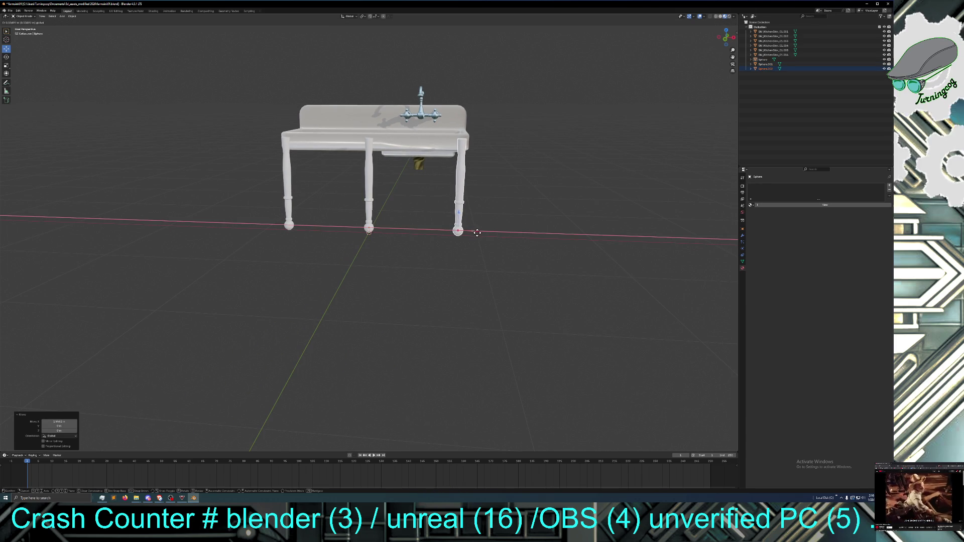
click(480, 236)
middle_drag(396, 250, 456, 250)
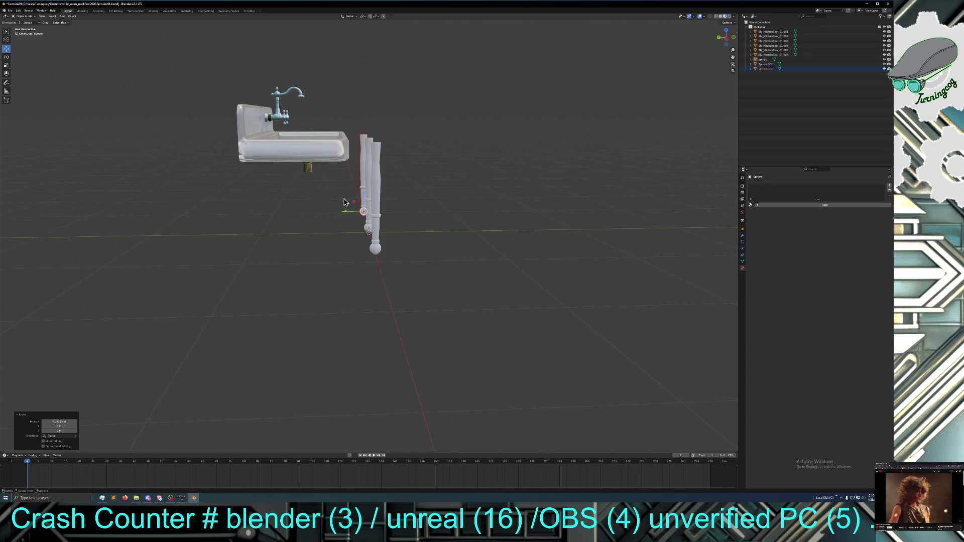
Select the sink, faucet and drain pipe together and slide them along Y over the legs
mouse_move(343, 201)
middle_down()
mouse_move(346, 219)
mouse_move(344, 198)
mouse_move(329, 186)
middle_up()
click(284, 147)
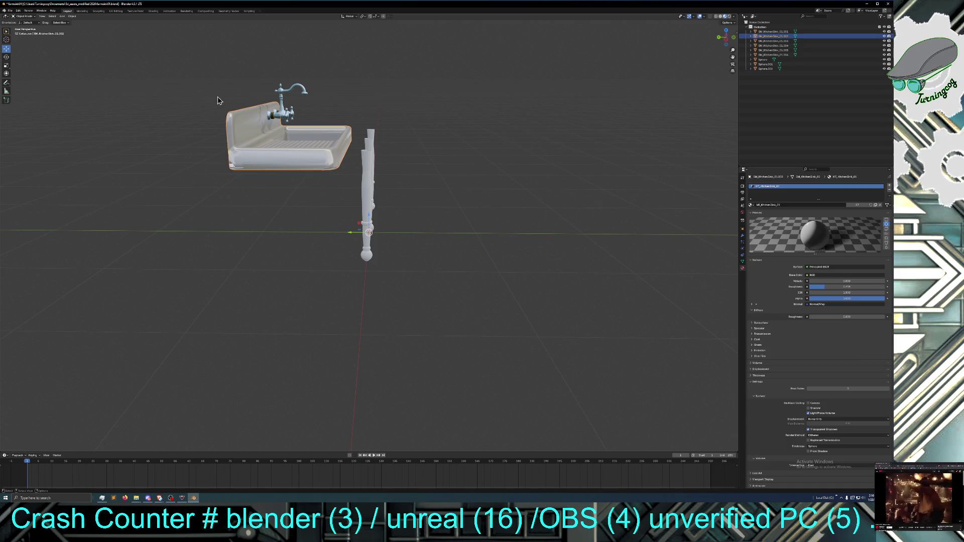
drag(197, 66, 325, 139)
mouse_move(305, 160)
middle_down()
mouse_move(420, 161)
mouse_move(404, 191)
mouse_move(427, 194)
middle_up()
shift+click(413, 160)
drag(355, 229, 380, 240)
mouse_move(380, 240)
middle_down()
mouse_move(361, 232)
mouse_move(368, 261)
mouse_move(356, 260)
mouse_move(361, 232)
mouse_move(362, 250)
mouse_move(439, 227)
mouse_move(408, 216)
mouse_move(401, 219)
mouse_move(425, 232)
mouse_move(478, 245)
middle_up()
Nudge the right leg along X into line
click(458, 213)
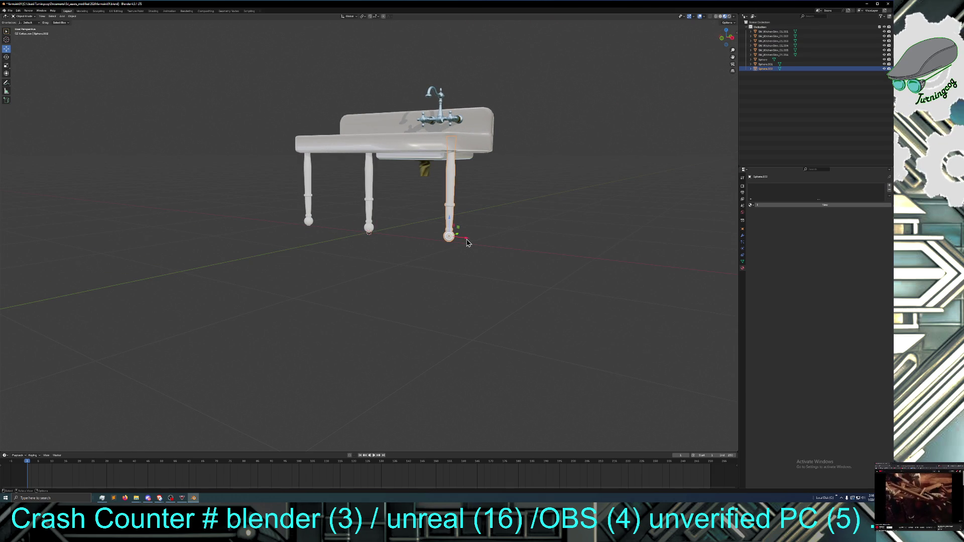
mouse_move(466, 242)
mouse_down()
mouse_move(458, 233)
mouse_move(462, 241)
mouse_up()
mouse_move(455, 251)
middle_down()
mouse_move(462, 264)
mouse_move(420, 276)
mouse_move(424, 299)
mouse_move(445, 267)
mouse_move(488, 266)
middle_up()
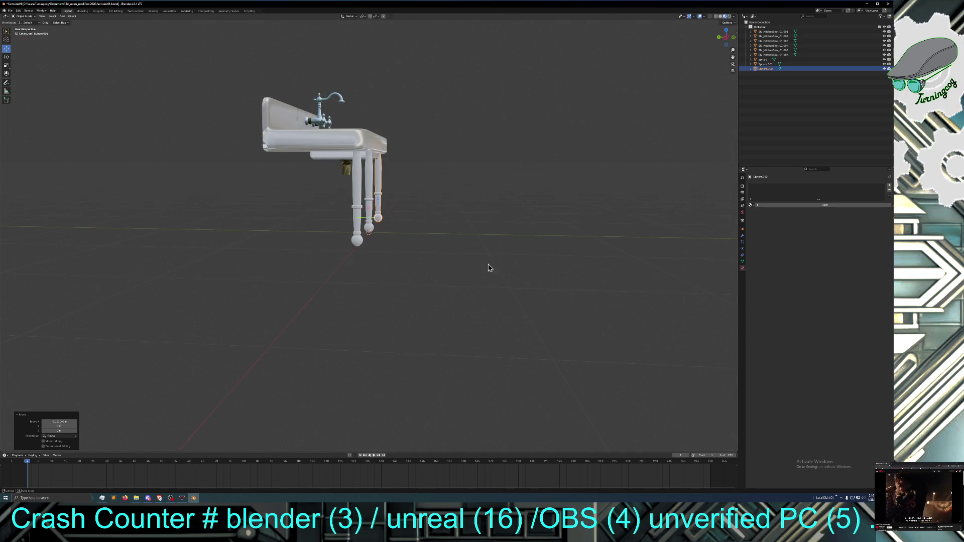
Copy two legs and move the copies along Y to the back of the sink
shift+click(357, 236)
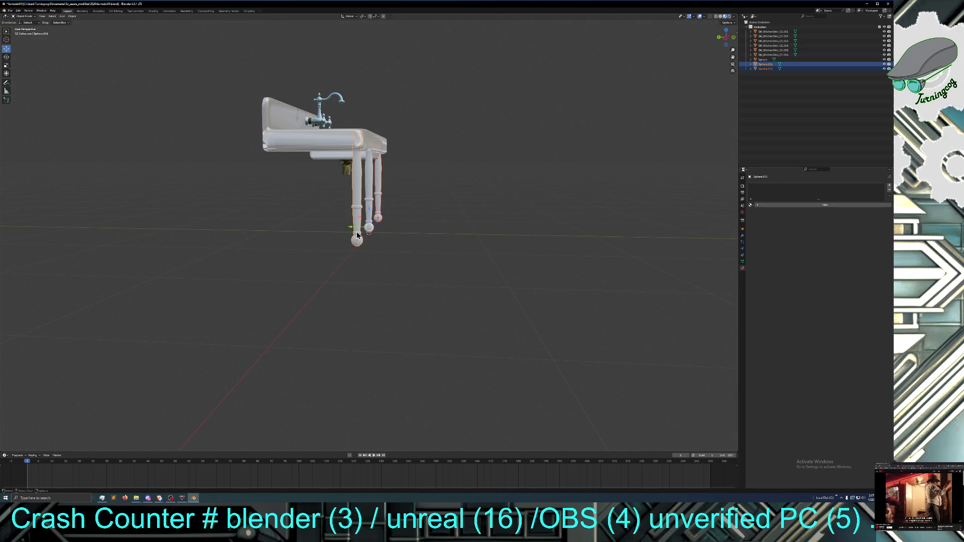
key(ctrl+c)
key(ctrl+v)
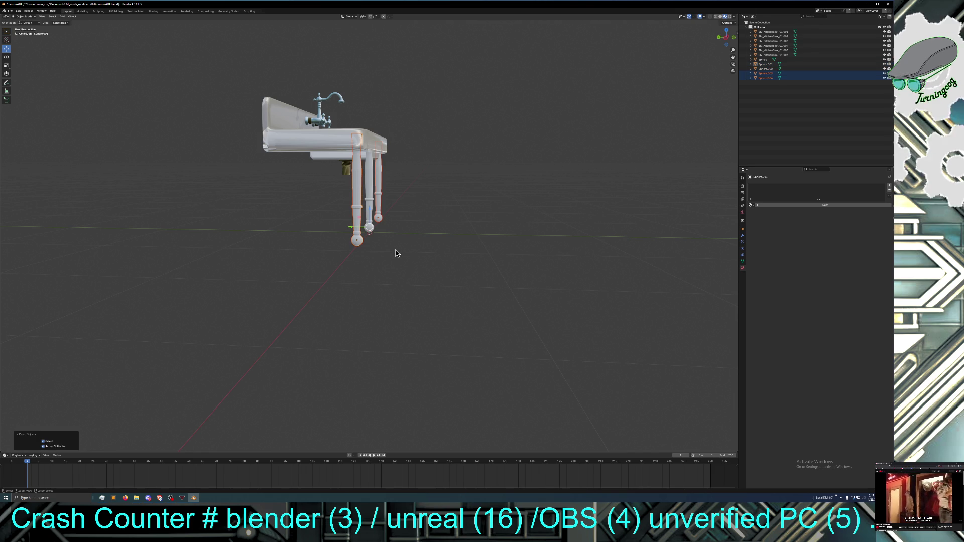
key(g)
key(y)
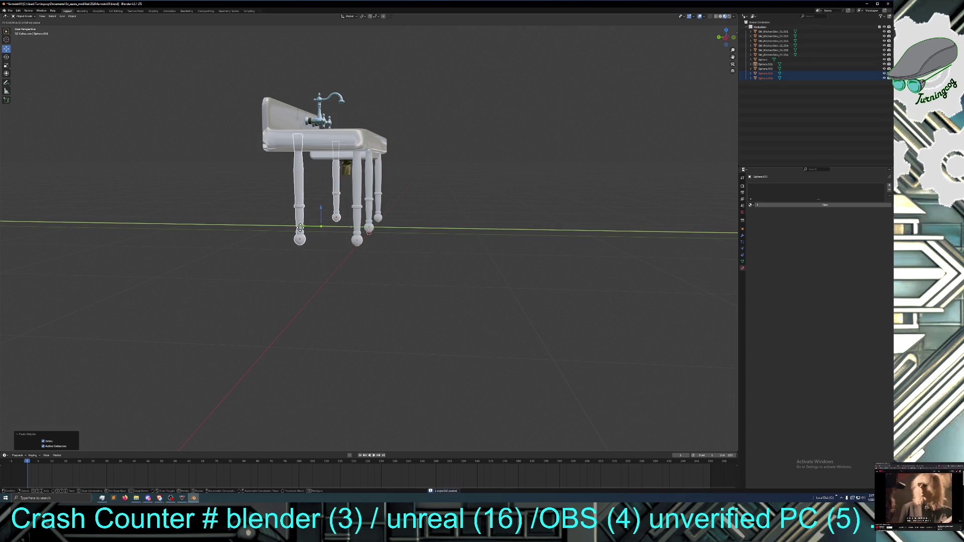
click(280, 230)
mouse_move(280, 230)
middle_down()
mouse_move(329, 247)
mouse_move(286, 252)
mouse_move(326, 252)
middle_up()
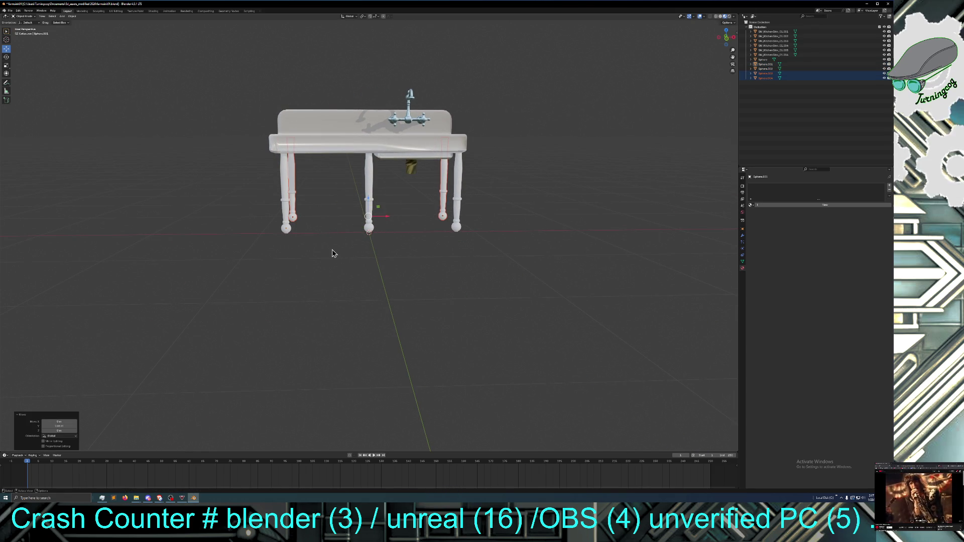
Delete the middle front leg, leaving four legs
click(371, 217)
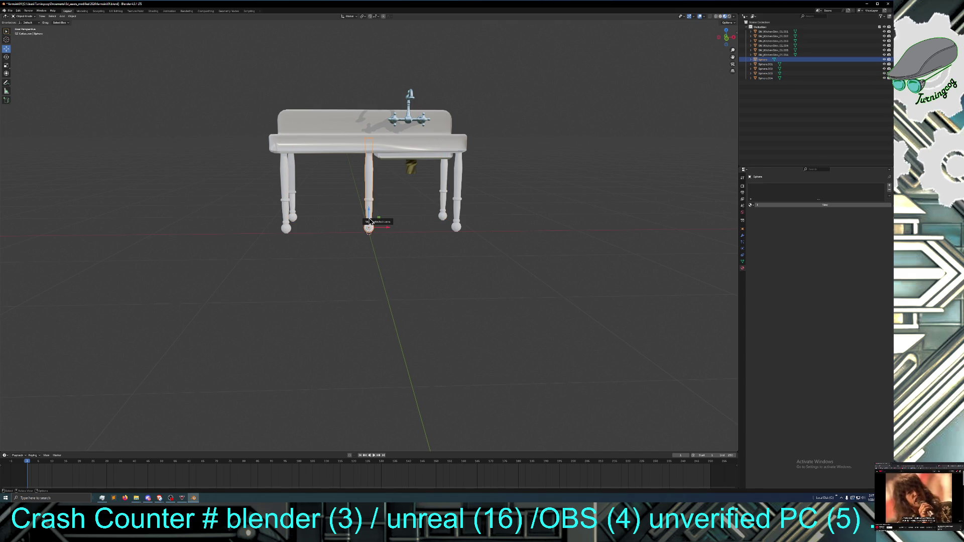
key(Delete)
mouse_move(370, 222)
middle_down()
mouse_move(374, 241)
mouse_move(390, 237)
middle_up()
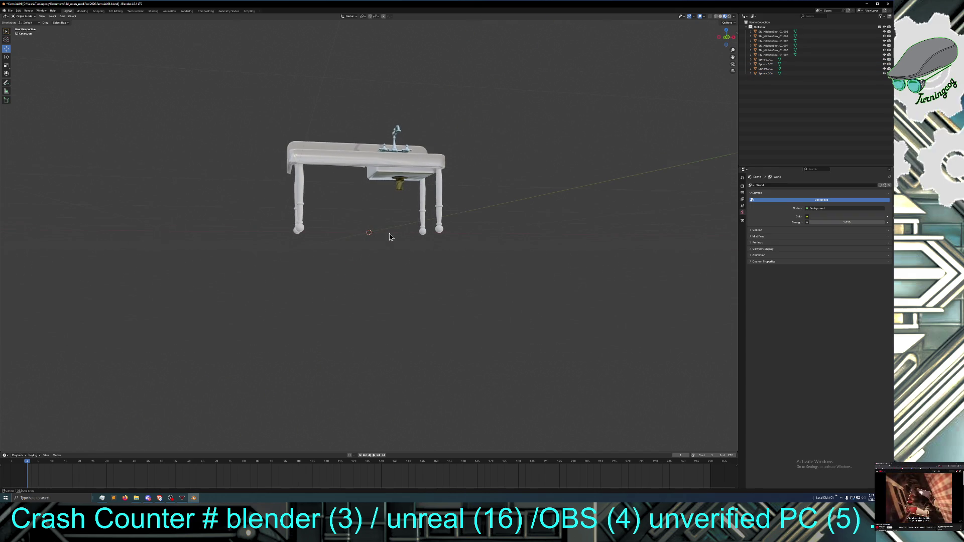
Slide the back-left and front-left legs outward to the left along X
middle_drag(330, 242, 290, 244)
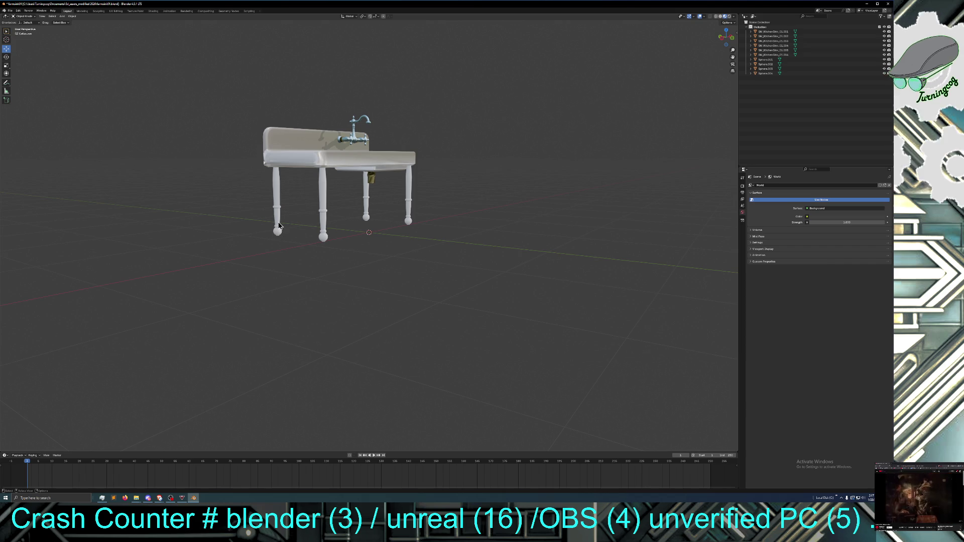
click(279, 224)
shift+click(324, 235)
middle_drag(307, 247, 280, 253)
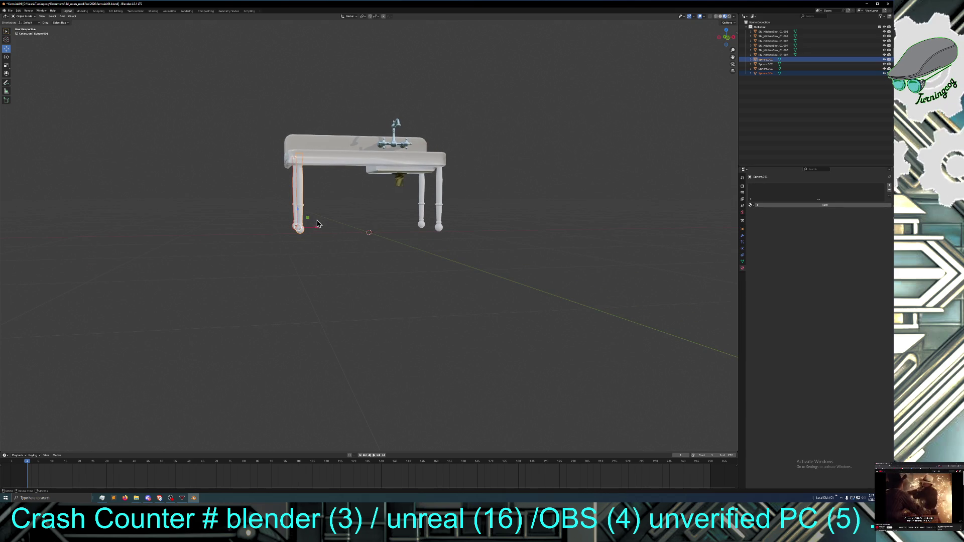
drag(317, 230, 310, 225)
middle_drag(335, 249, 316, 235)
drag(310, 229, 316, 230)
Slide the front leg pair outward along X toward the sink's right end, then deselect
middle_drag(398, 254, 359, 254)
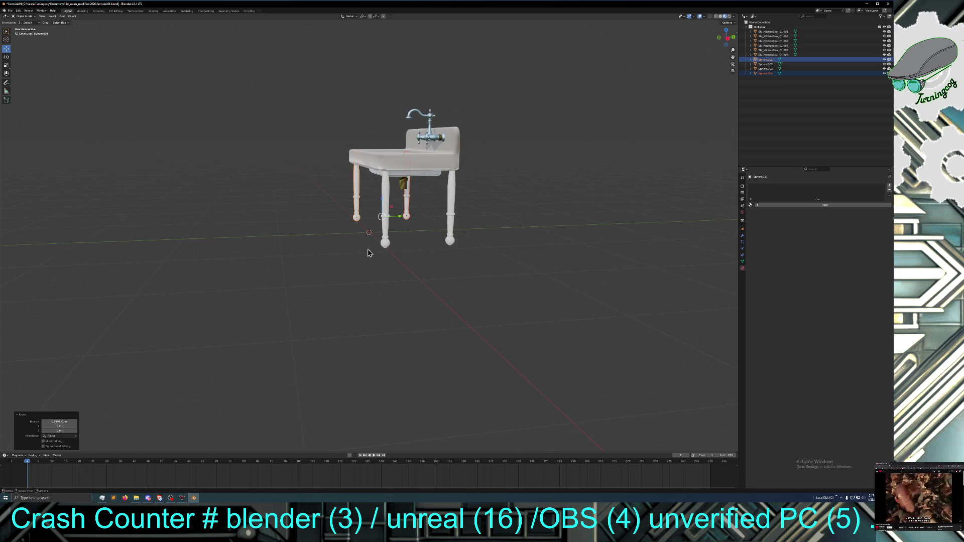
click(384, 244)
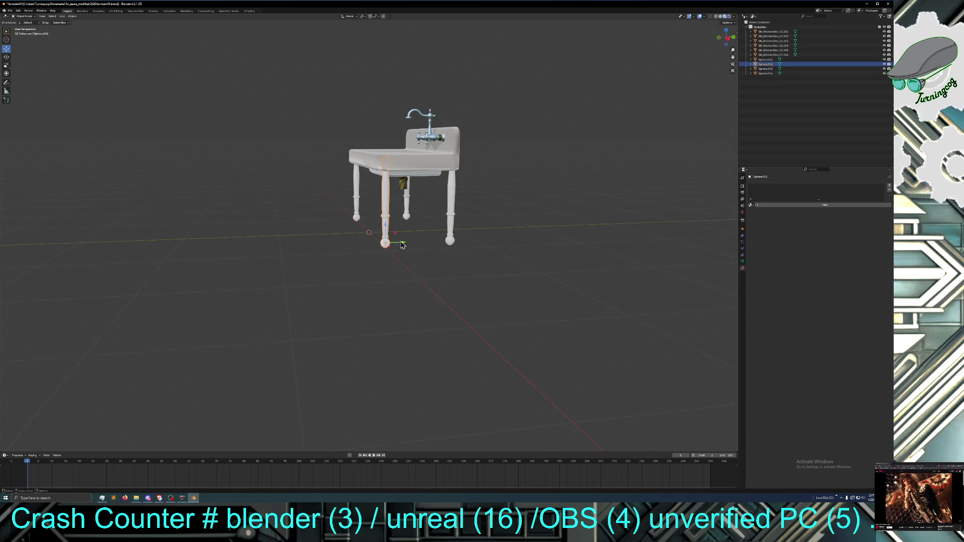
shift+click(449, 240)
middle_drag(449, 241, 442, 253)
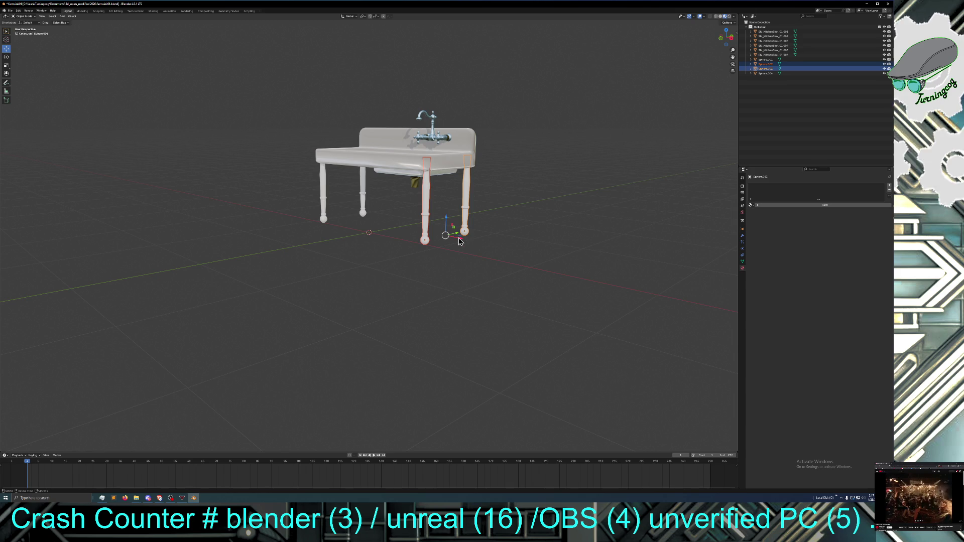
drag(460, 242, 446, 246)
mouse_move(446, 245)
middle_down()
mouse_move(461, 277)
mouse_move(499, 269)
mouse_move(471, 247)
mouse_move(457, 262)
middle_up()
click(461, 263)
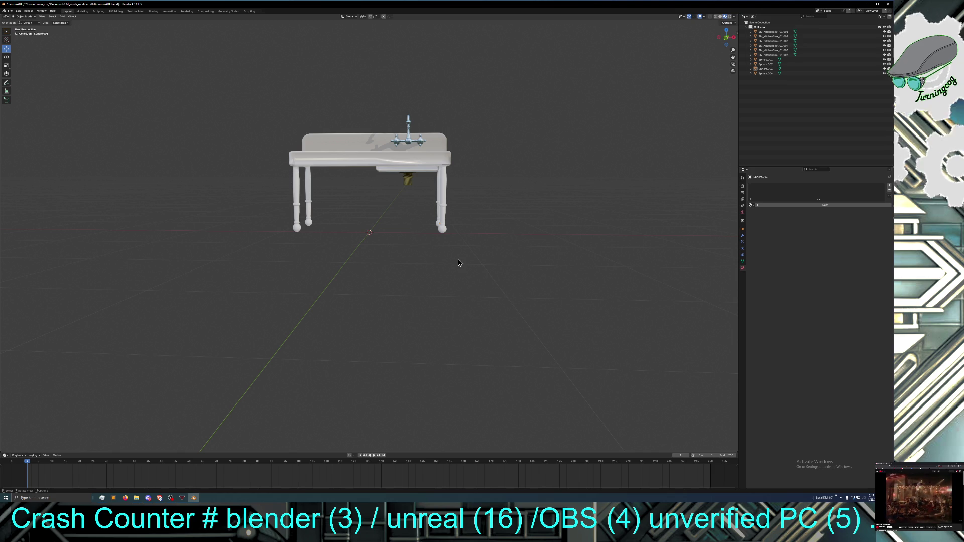
Orbit to view the sink from below and select the left front leg
scroll(414, 266, up, 2)
middle_drag(415, 266, 415, 263)
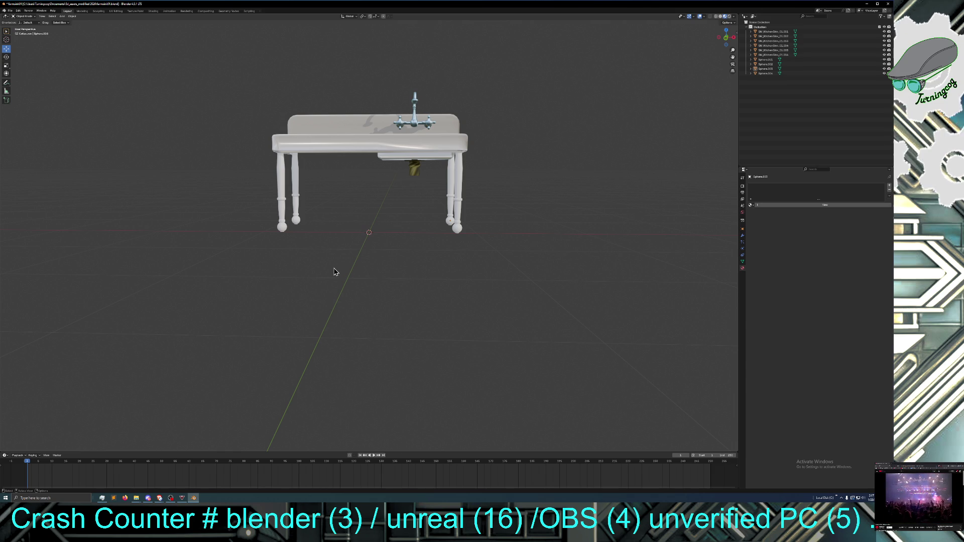
mouse_move(335, 264)
middle_down()
mouse_move(341, 230)
mouse_move(335, 272)
mouse_move(336, 261)
middle_up()
click(282, 217)
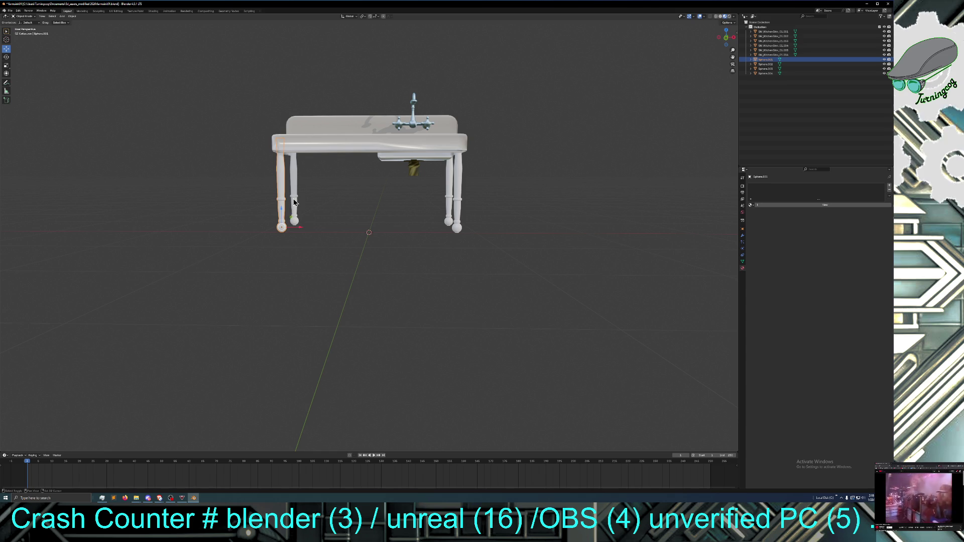
Select all four legs and create a new material for them
shift+click(293, 200)
shift+click(450, 205)
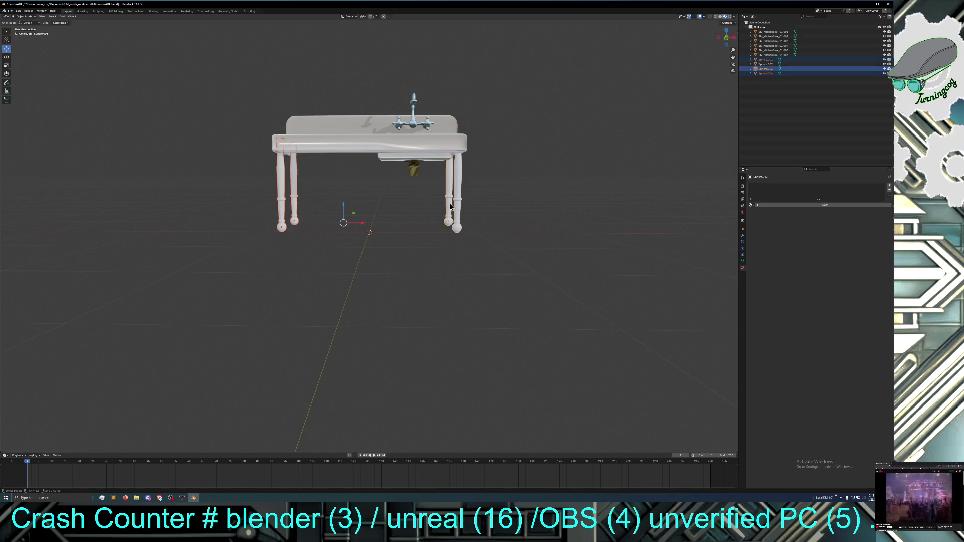
shift+click(456, 211)
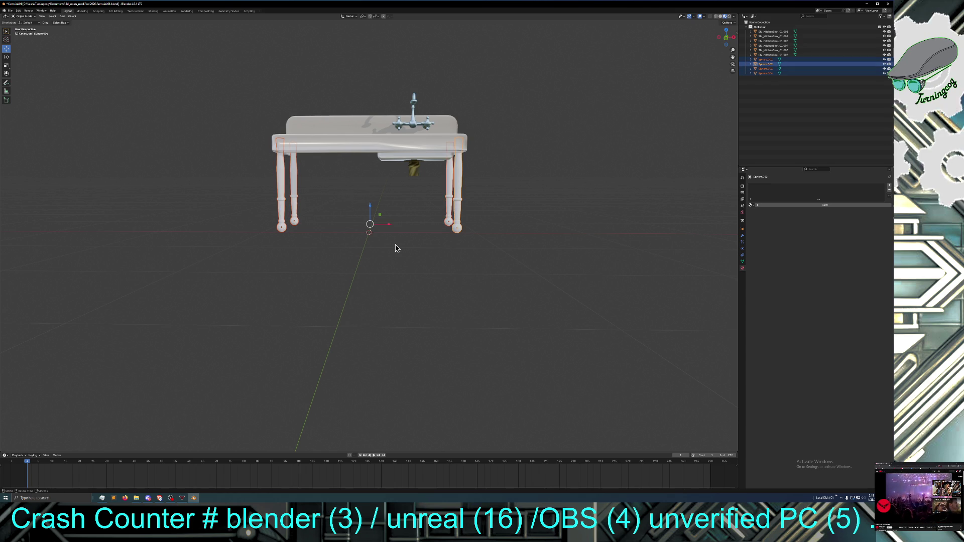
click(752, 206)
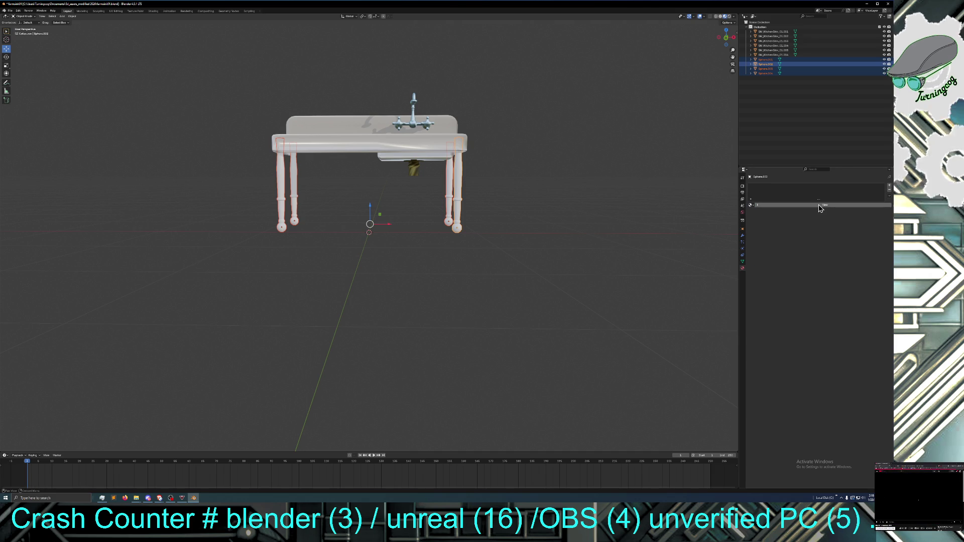
click(795, 205)
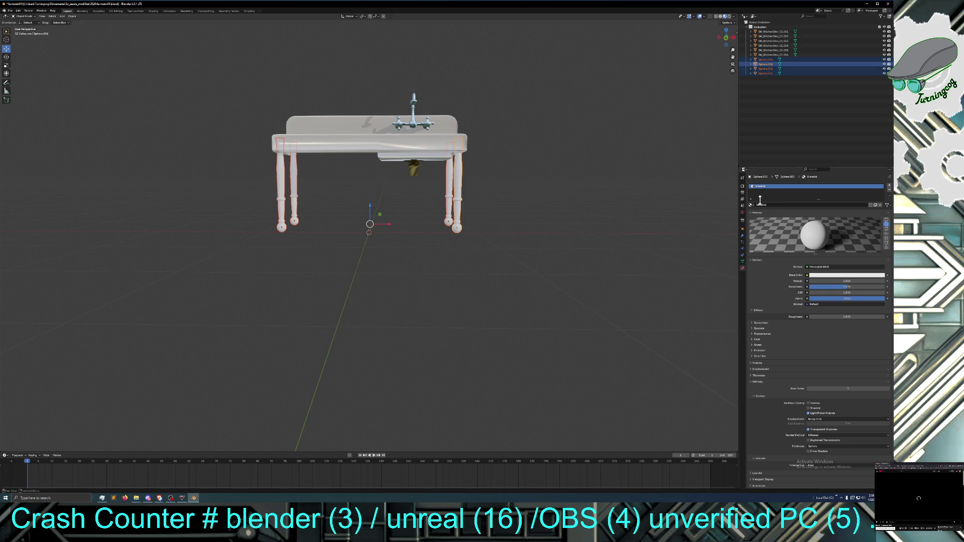
Name the new leg material MI_SinkLegs_01
click(772, 205)
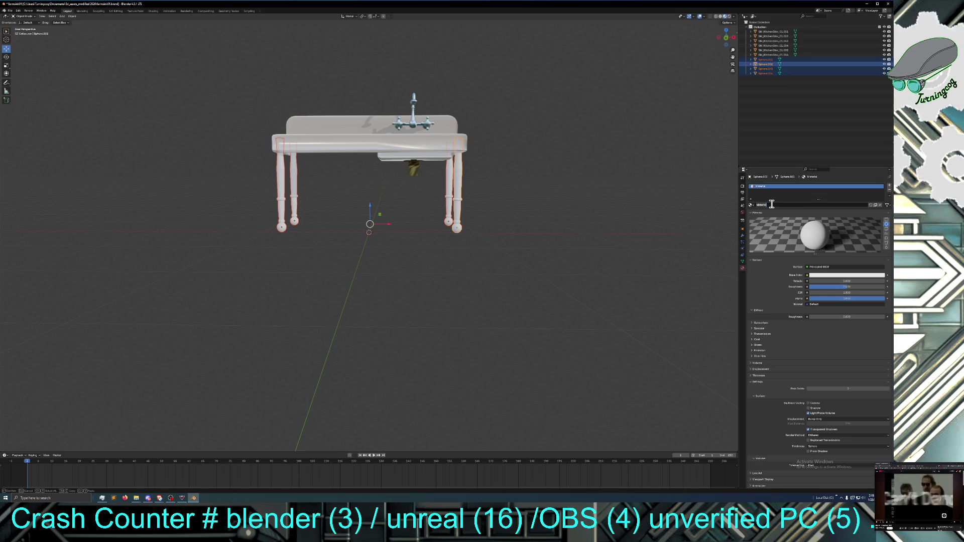
text(M_)
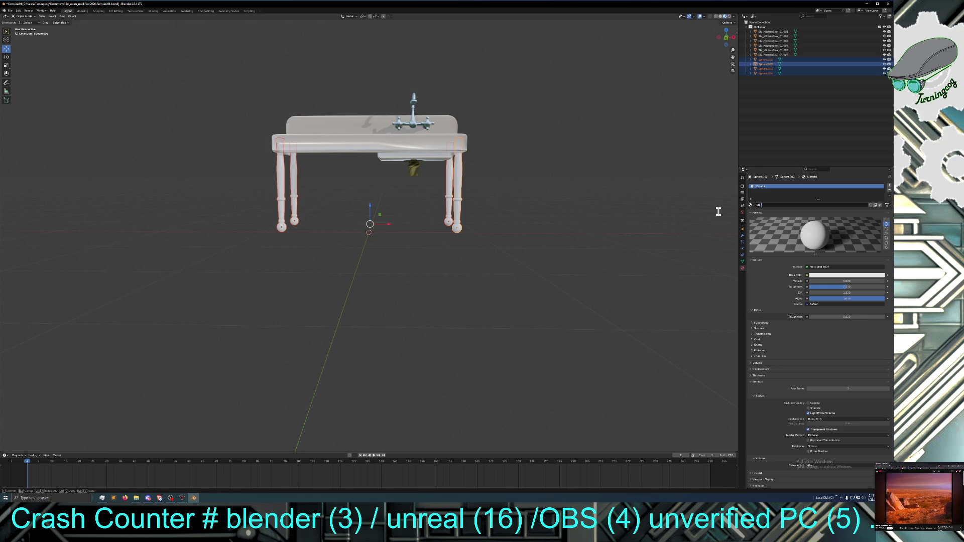
text(F)
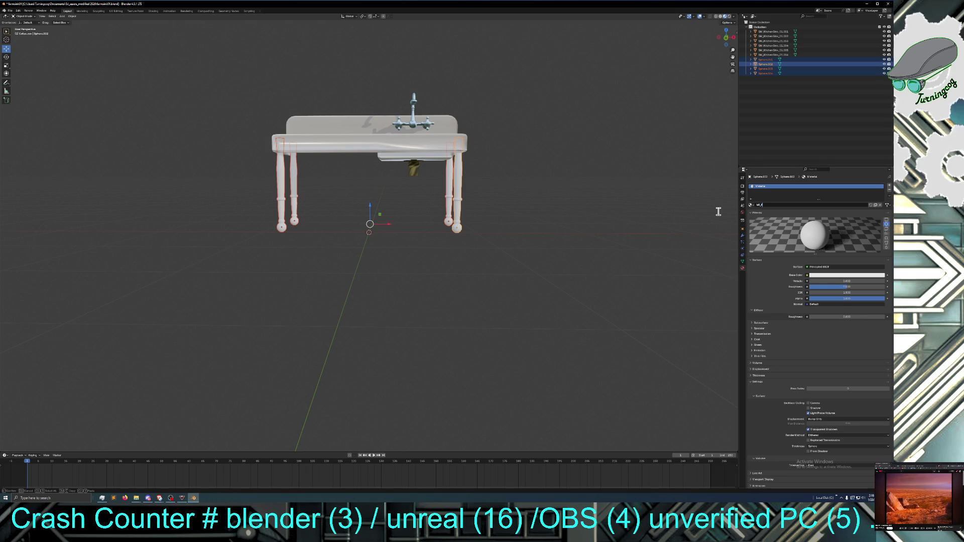
text(a)
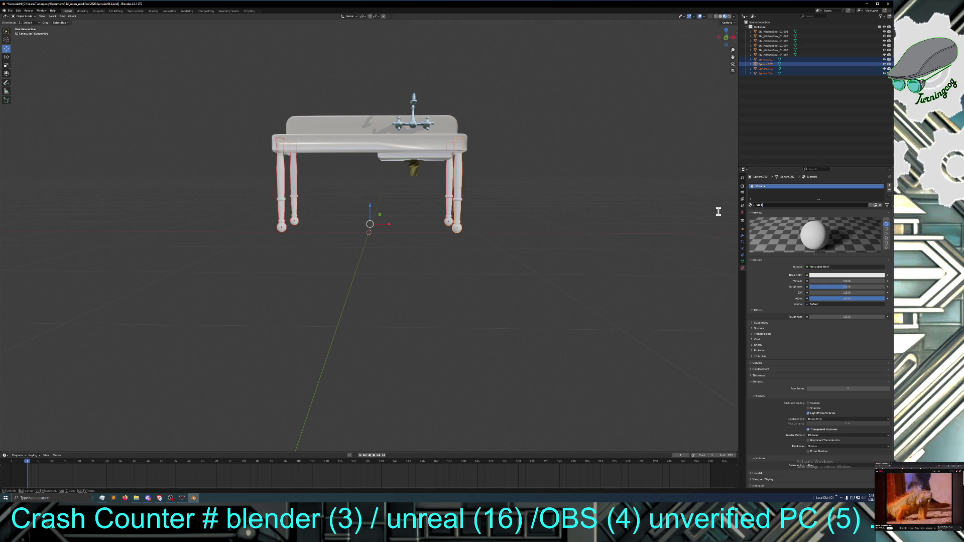
text(arm)
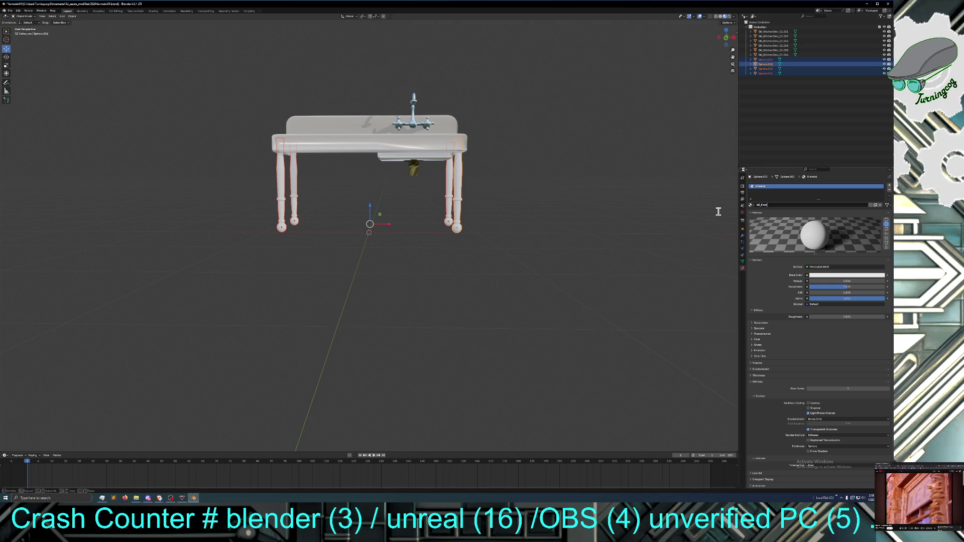
key(BackSpace)
key(BackSpace)
key(BackSpace)
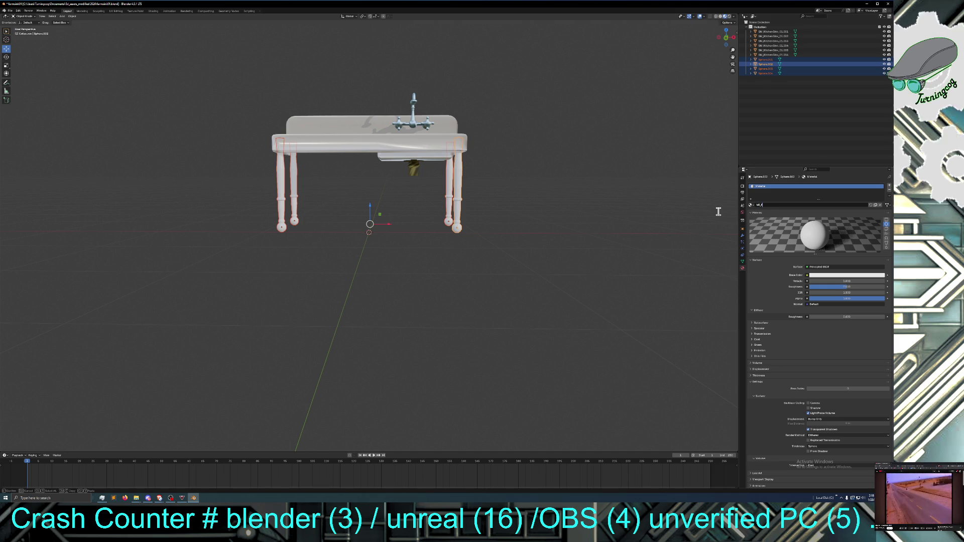
text(Sink)
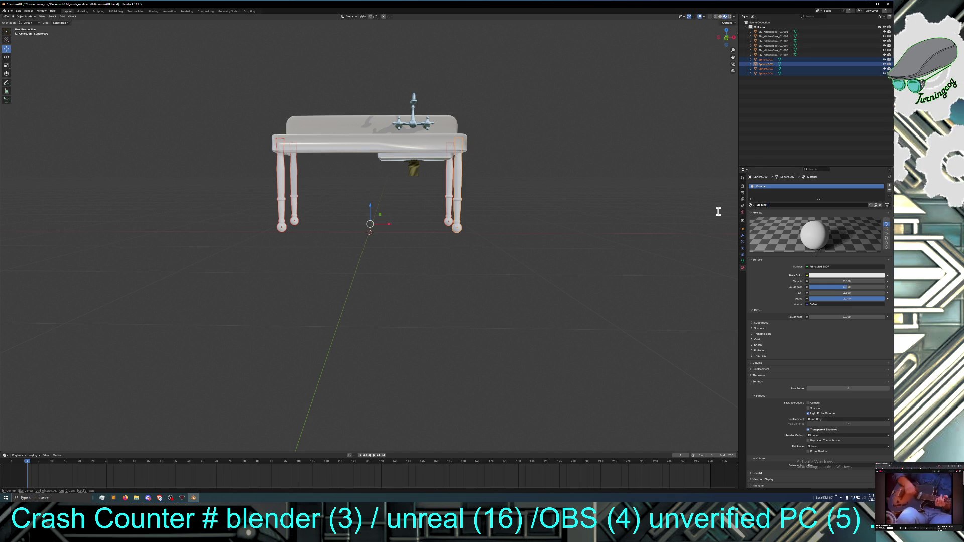
text(Legs)
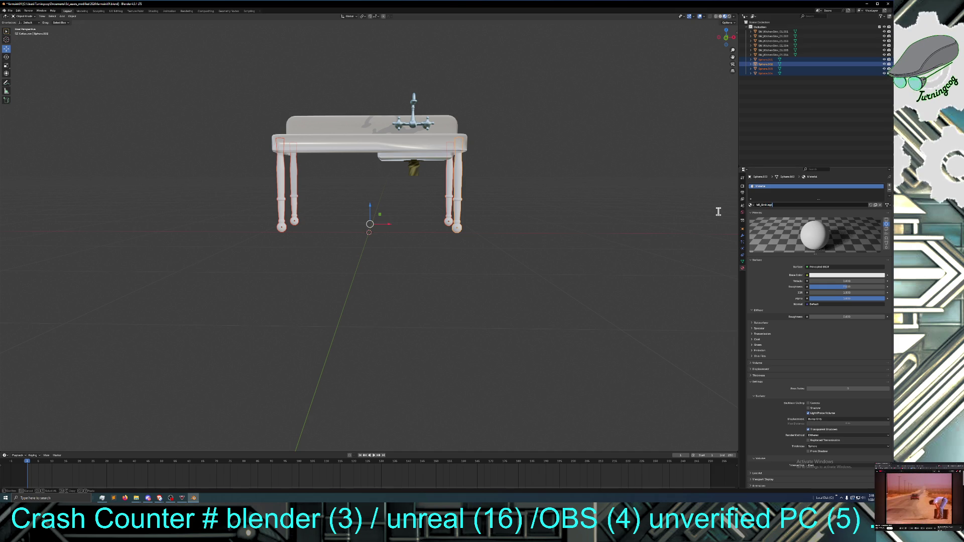
text(_)
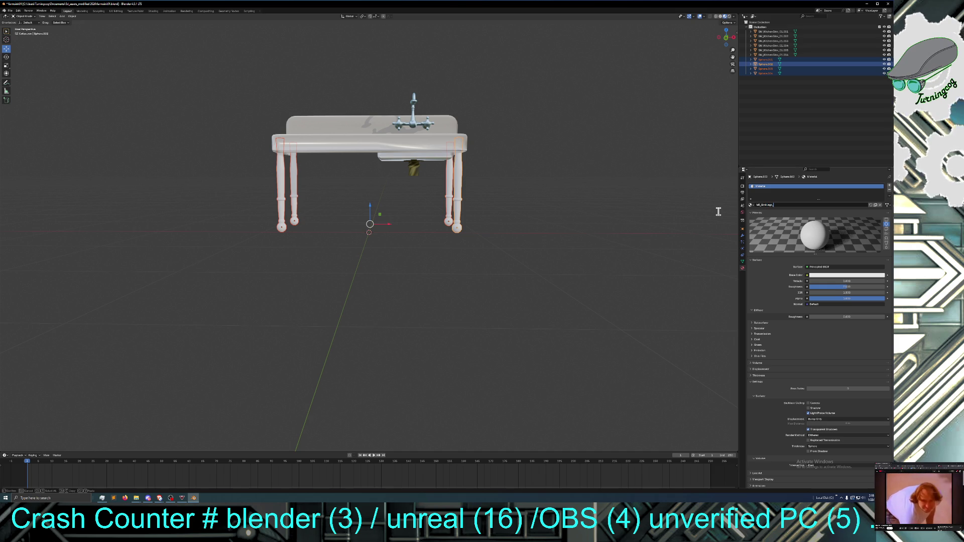
text(01)
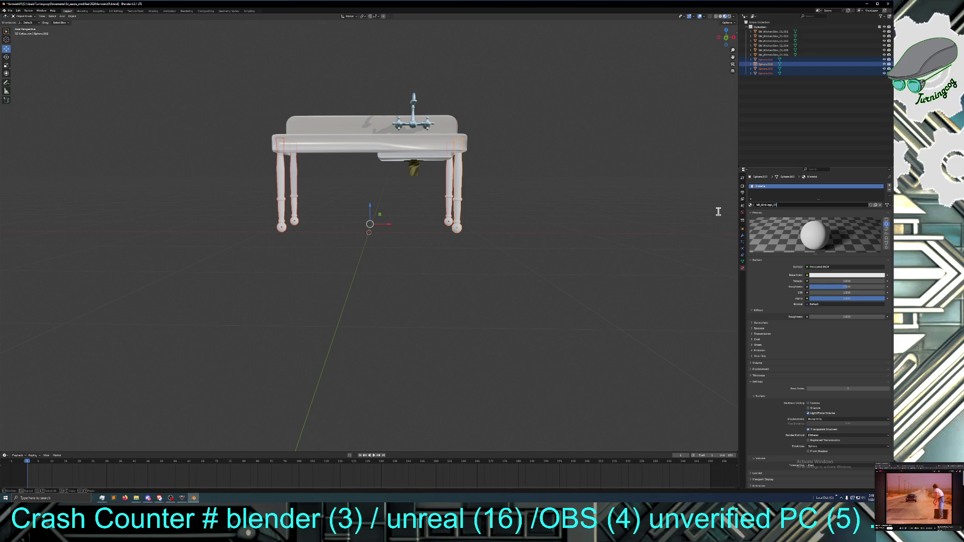
key(Return)
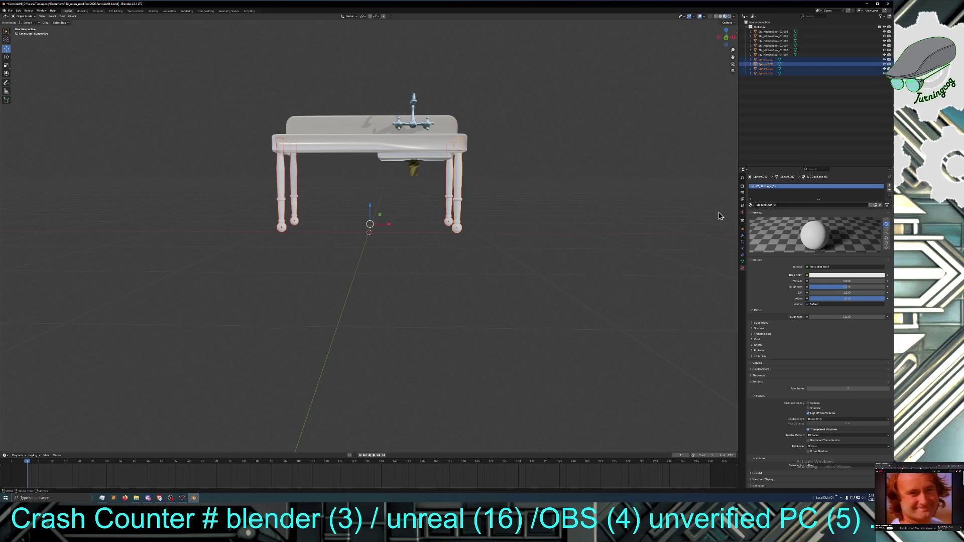
right_click(457, 204)
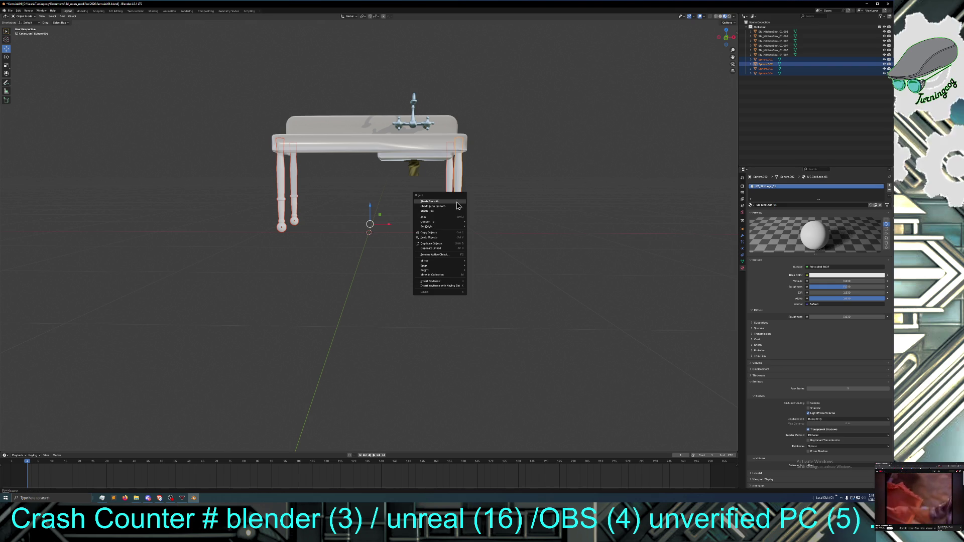
Join the four selected legs into the single object Sphere.002 and orbit to a side view
click(446, 217)
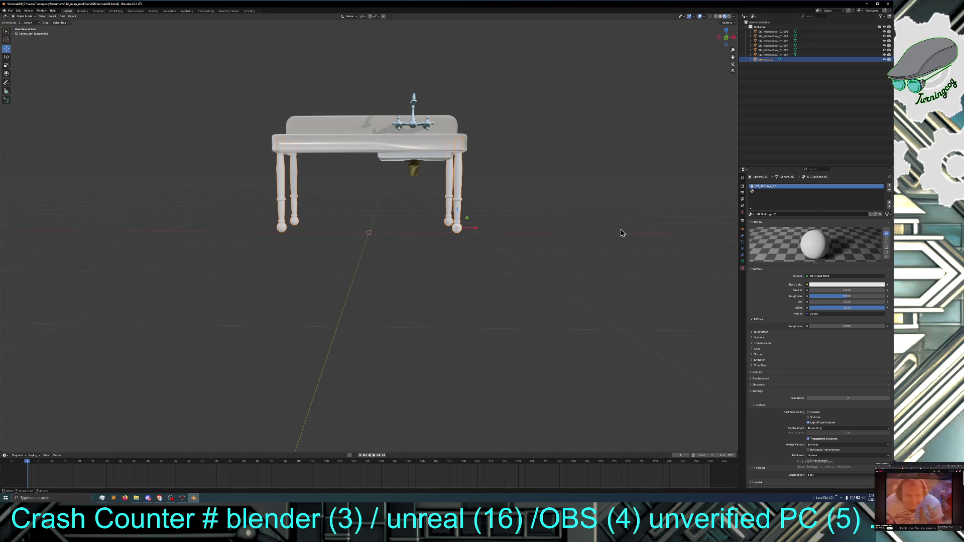
mouse_move(592, 237)
middle_down()
mouse_move(641, 239)
mouse_move(585, 246)
middle_up()
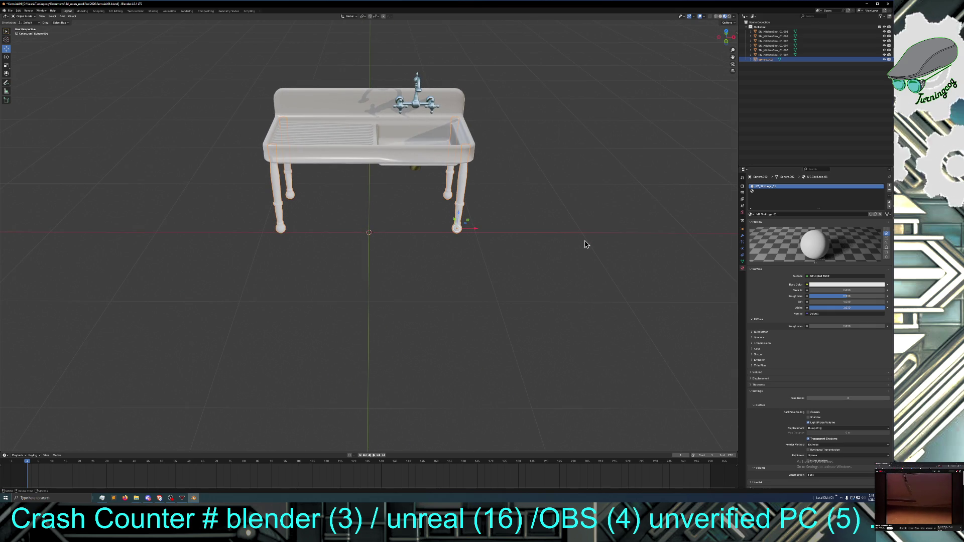
right_click(462, 200)
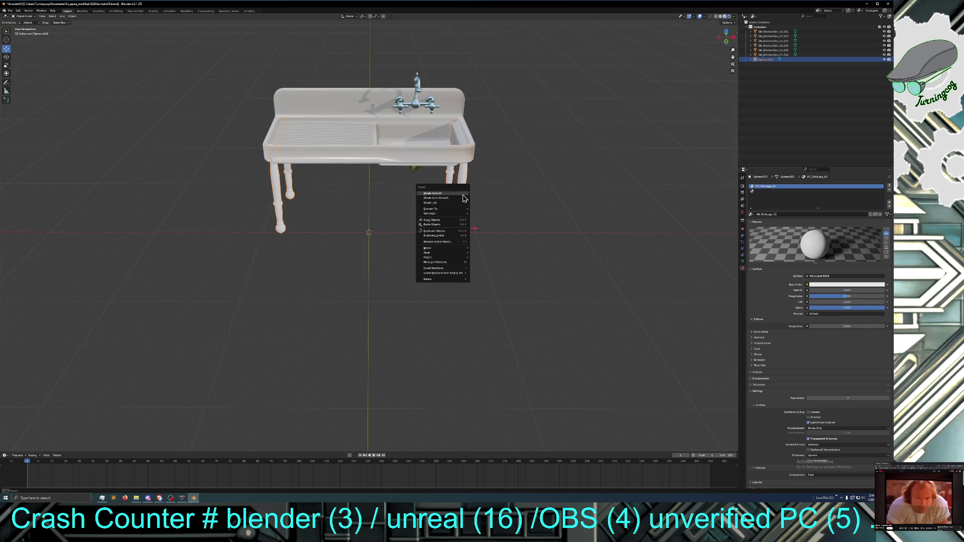
Apply Shade Smooth and Shade Auto Smooth to the joined legs, then deselect them
click(460, 193)
mouse_move(479, 203)
middle_down()
mouse_move(514, 219)
mouse_move(510, 206)
mouse_move(424, 228)
mouse_move(434, 231)
middle_up()
right_click(457, 189)
click(458, 195)
scroll(476, 212, up, 3)
click(431, 230)
scroll(435, 231, down, 1)
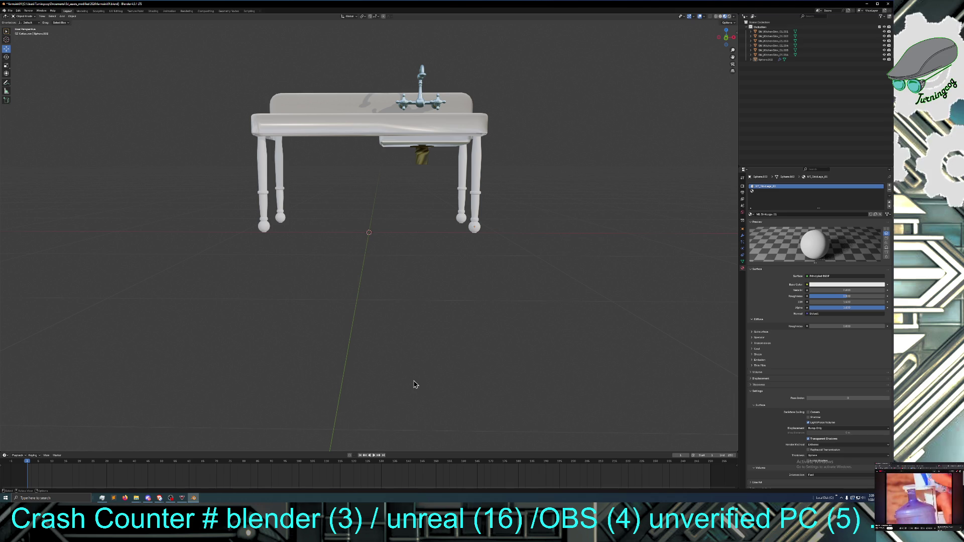
Save the project to farmsink01.blend from the File menu
middle_drag(417, 387, 424, 370)
scroll(423, 370, down, 3)
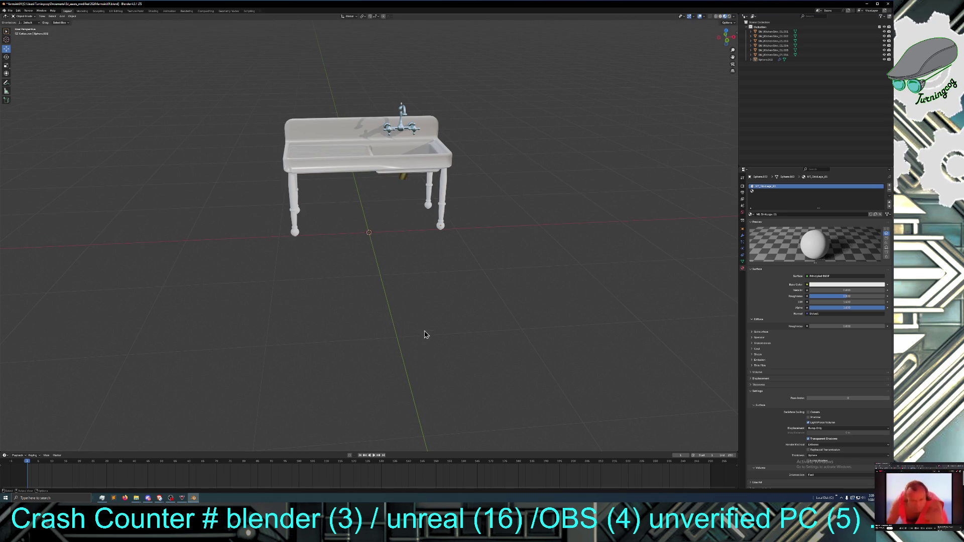
click(10, 11)
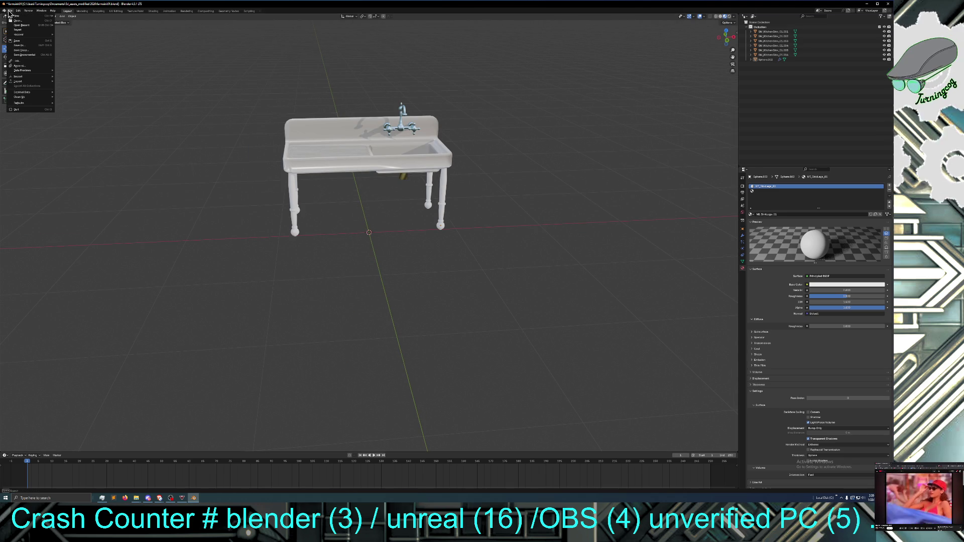
click(17, 40)
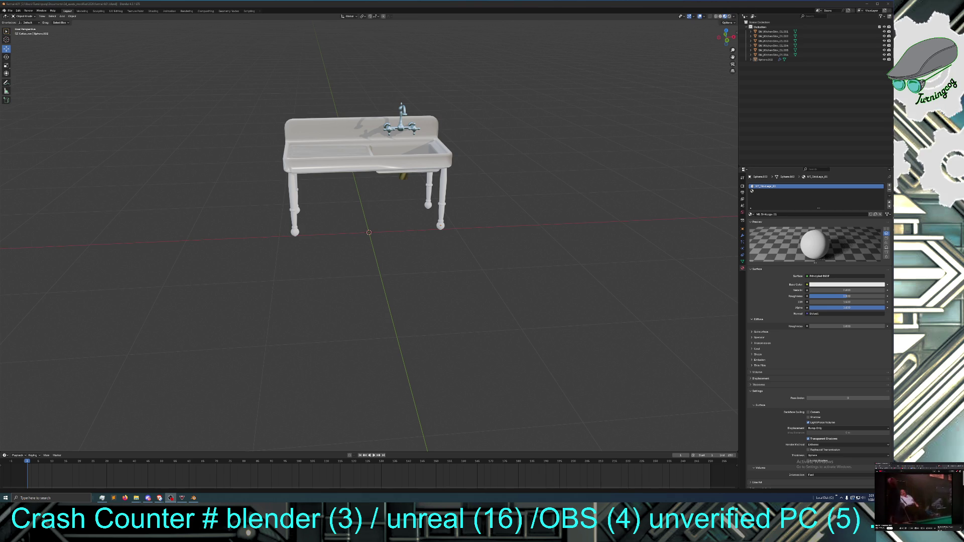
mouse_move(490, 355)
middle_down()
mouse_move(499, 345)
mouse_move(540, 345)
mouse_move(482, 351)
mouse_move(495, 336)
middle_up()
Orbit around the sink and select the sink basin object
scroll(483, 350, up, 3)
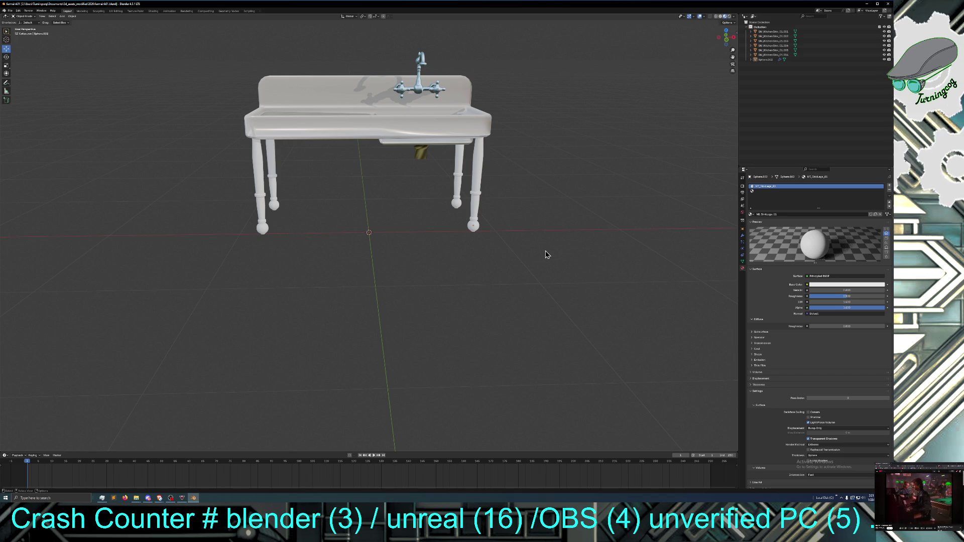
mouse_move(553, 248)
middle_down()
mouse_move(541, 242)
mouse_move(552, 240)
middle_up()
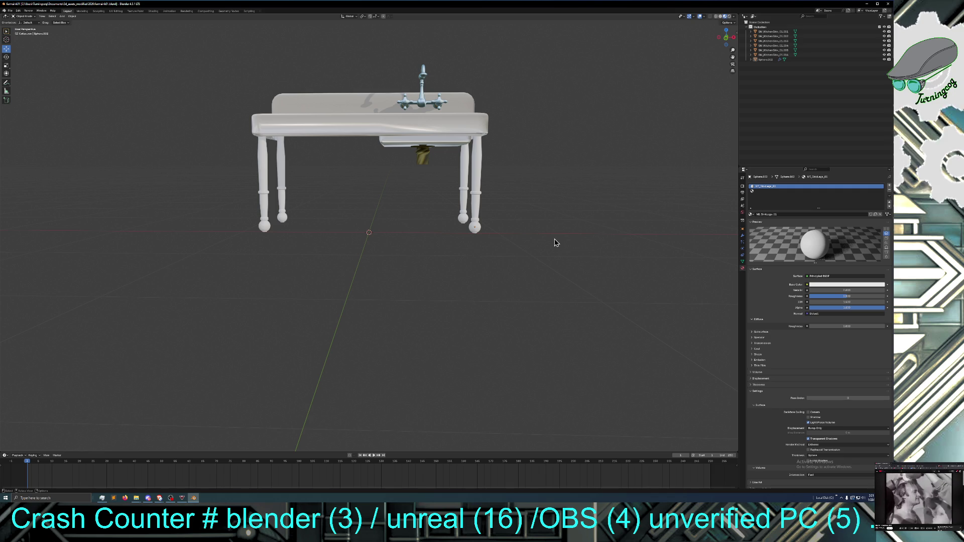
click(448, 117)
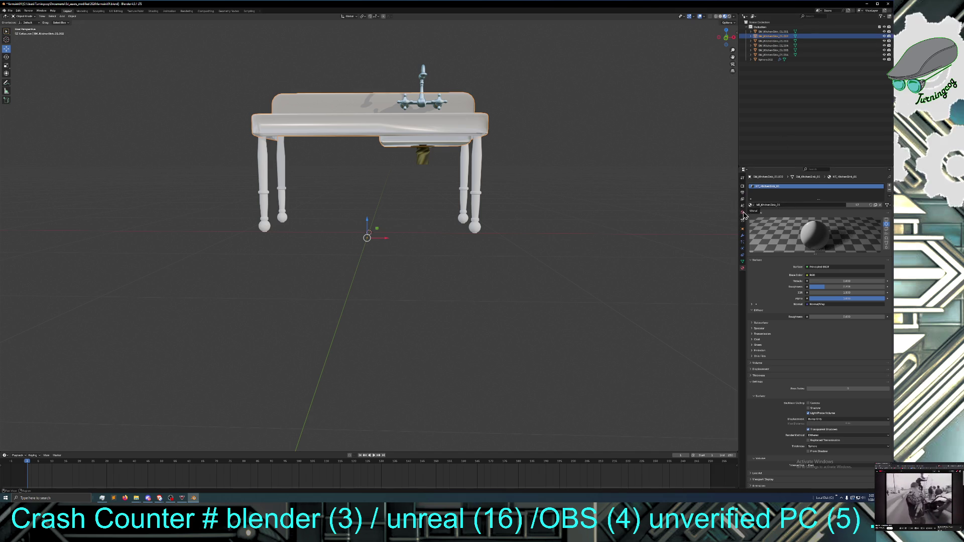
In Object Properties, edit the basin's name to its new SM_ prefixed name
click(742, 228)
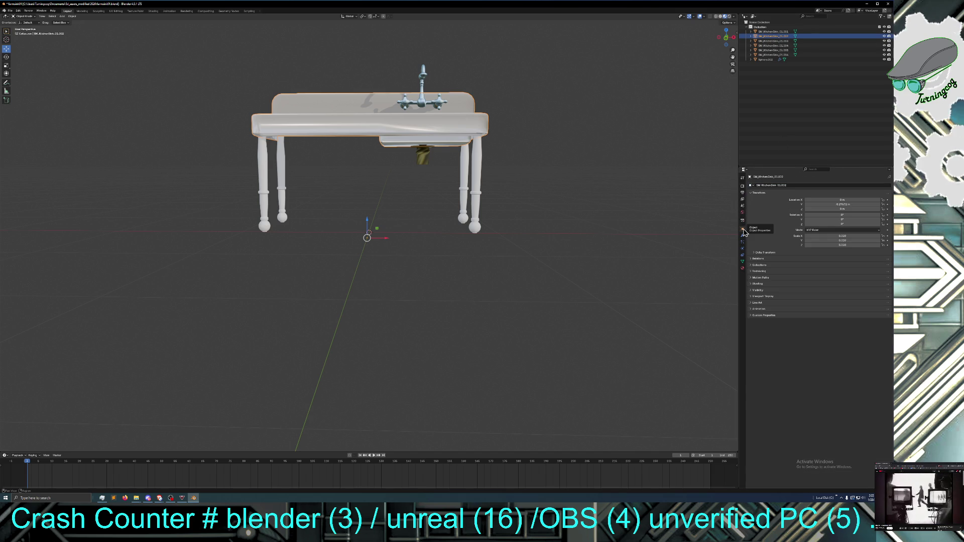
double_click(782, 185)
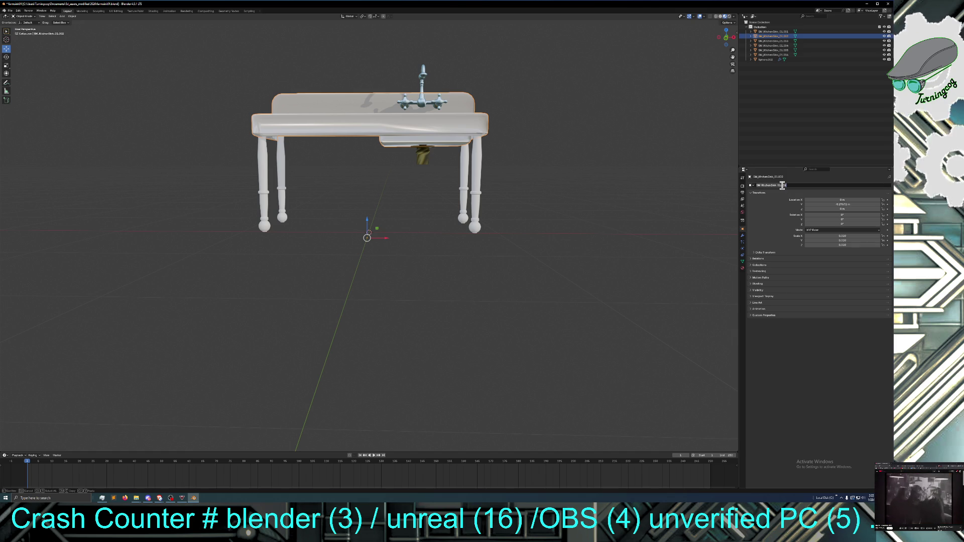
click(785, 186)
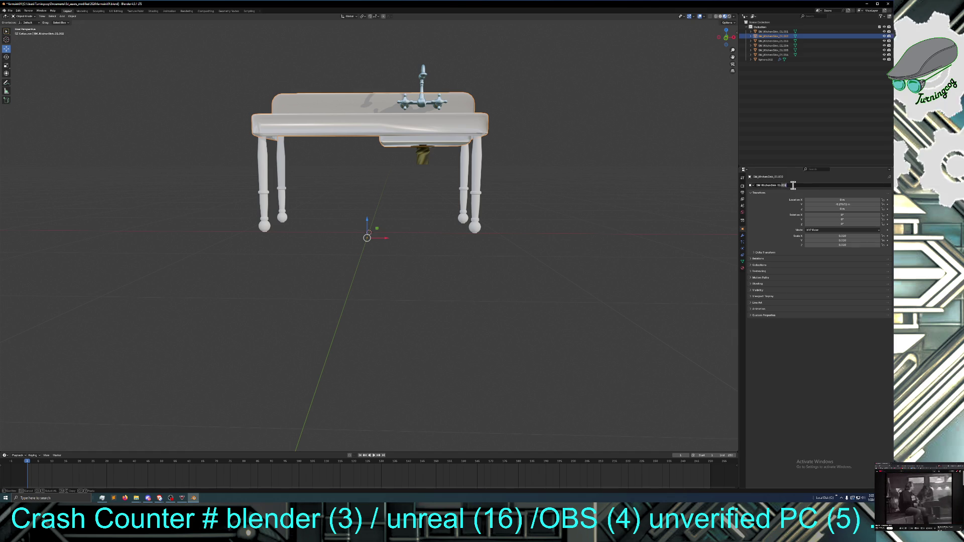
key(BackSpace)
key(BackSpace)
text(2)
key(Left)
key(Left)
key(Left)
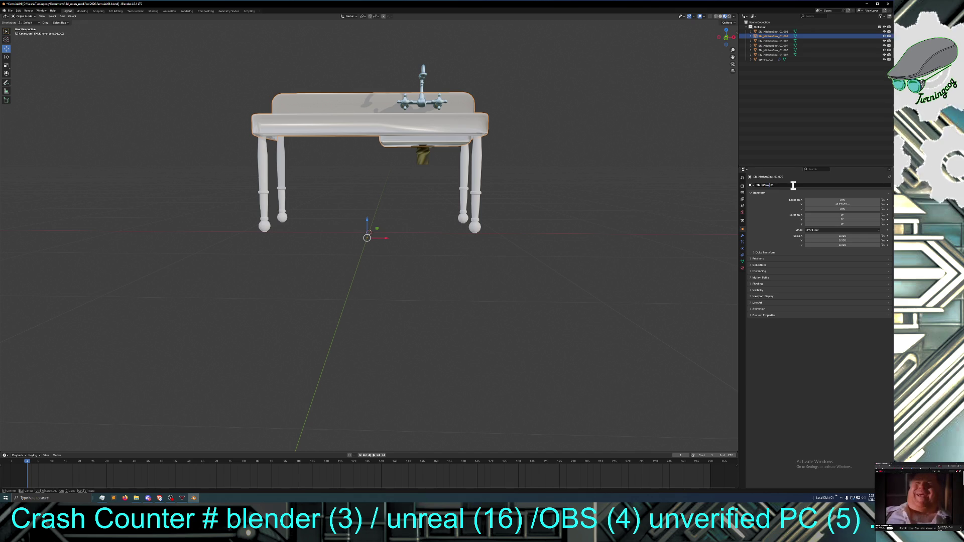
text(_seale_)
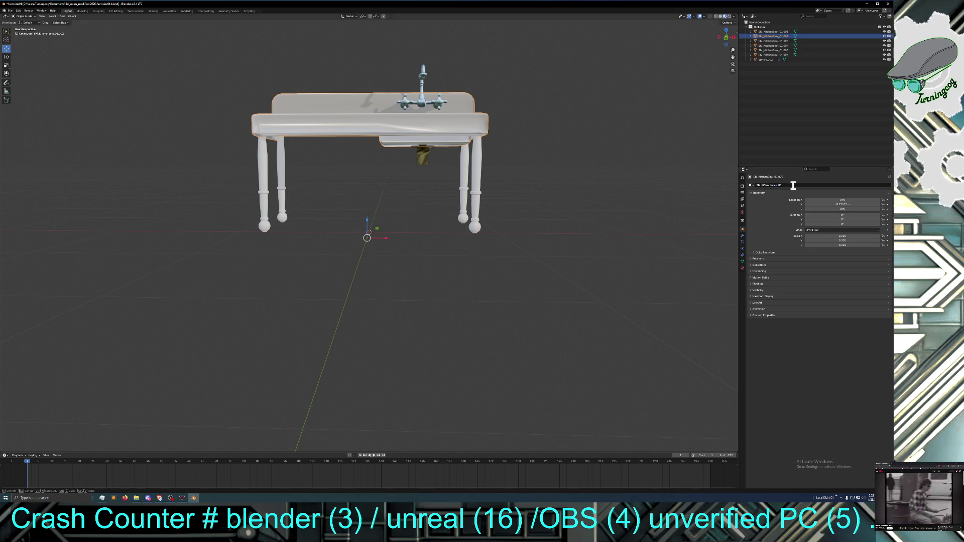
key(Left)
key(Left)
key(Left)
key(BackSpace)
text(S)
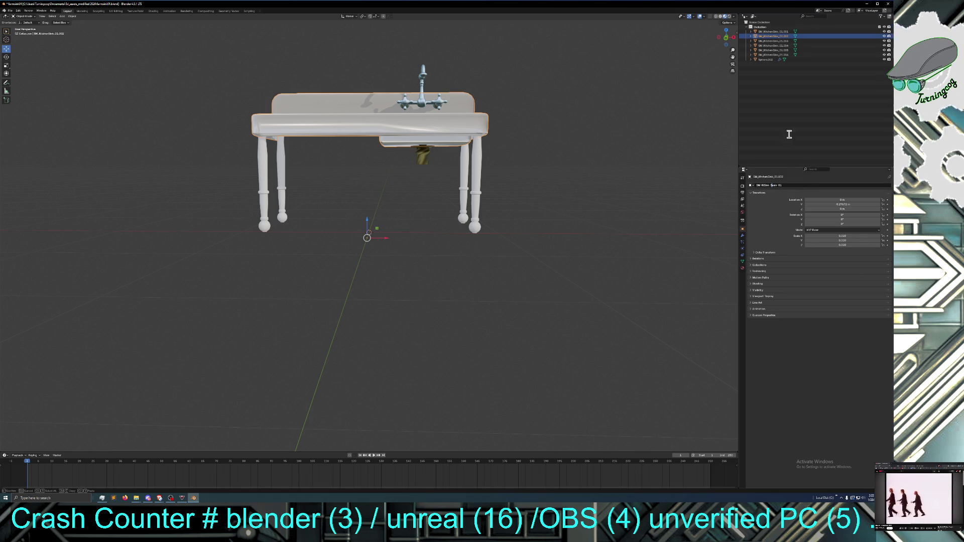
click(800, 190)
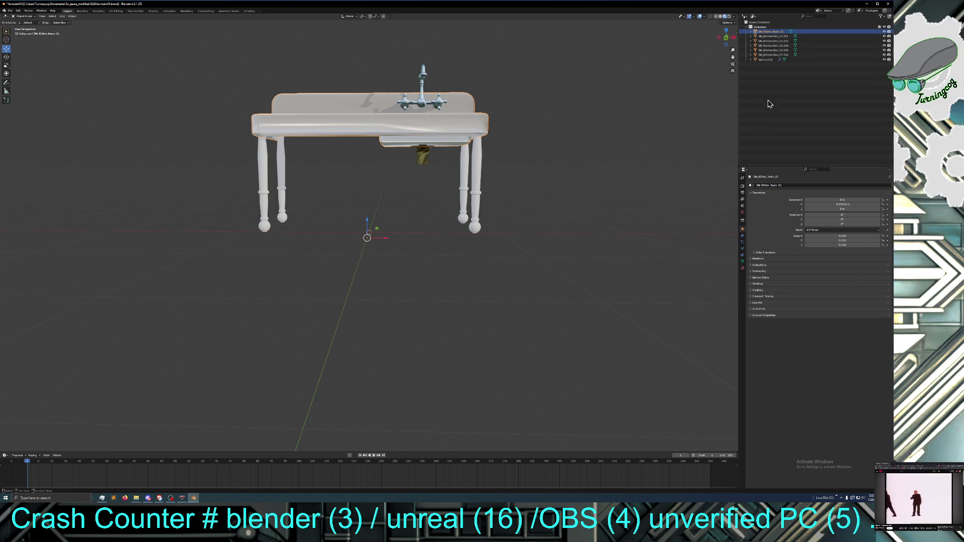
Rename the leg object Sphere.002 to SM_KSink_Legs_01
click(476, 163)
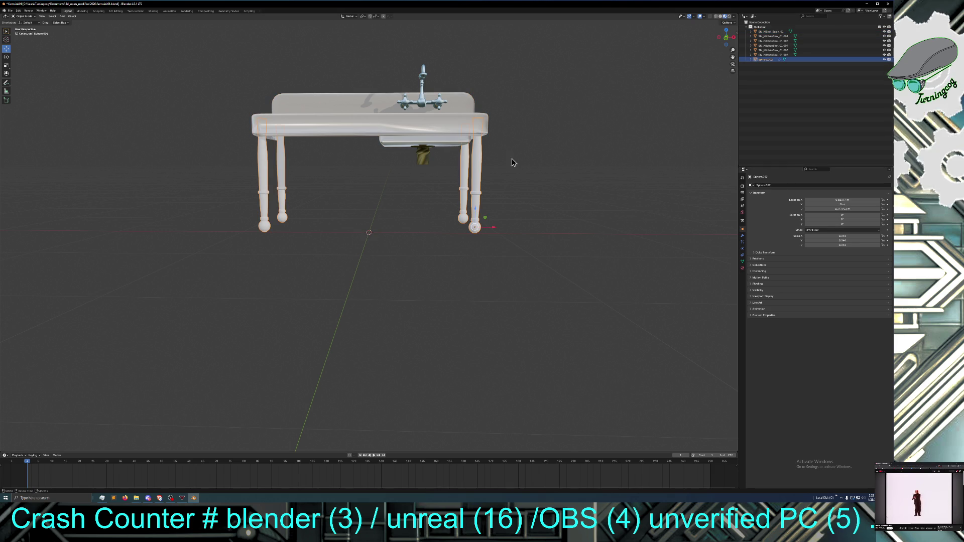
click(779, 186)
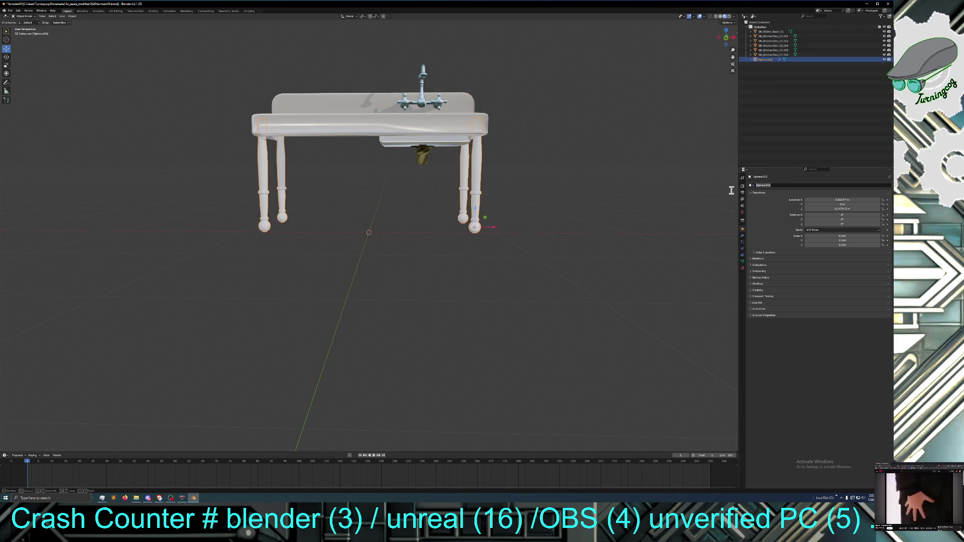
text(SM_)
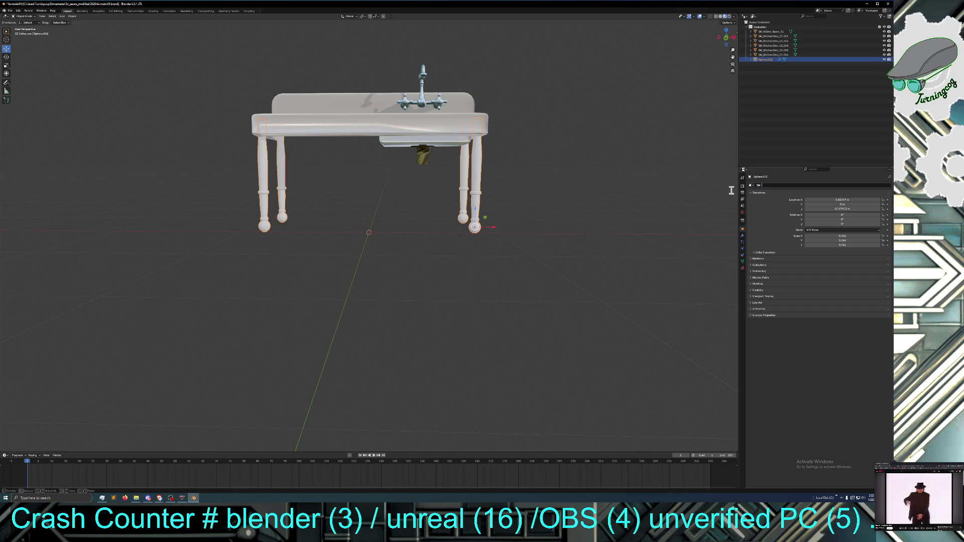
text(B)
key(BackSpace)
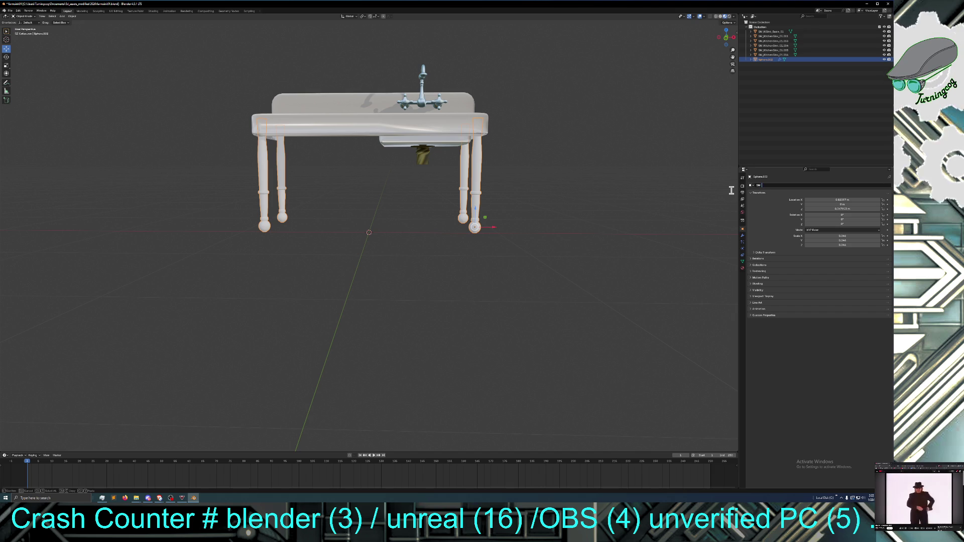
text(K)
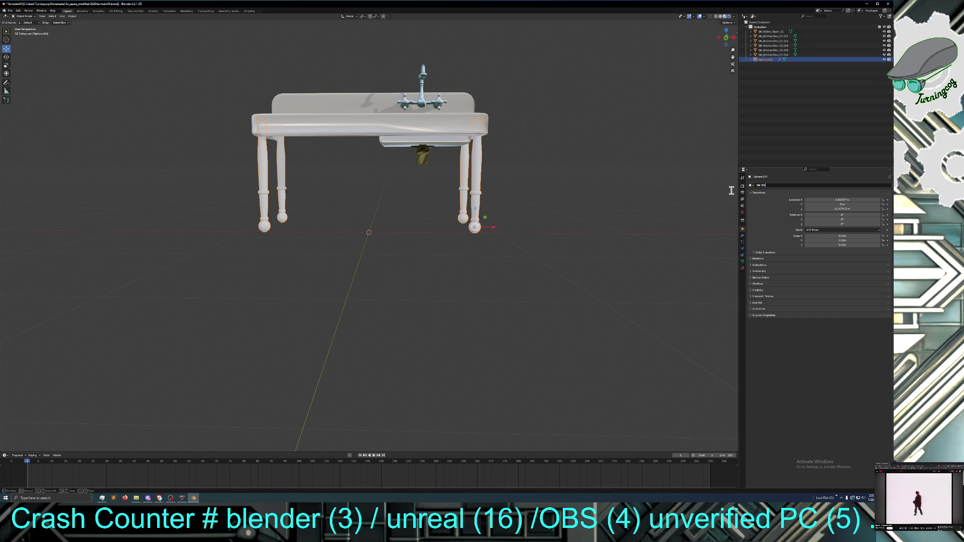
text(Sink)
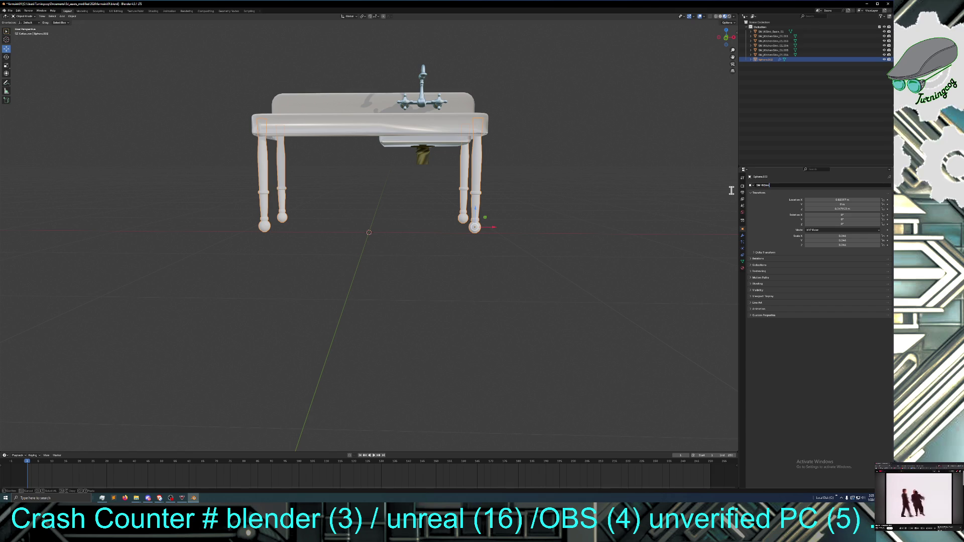
text( _)
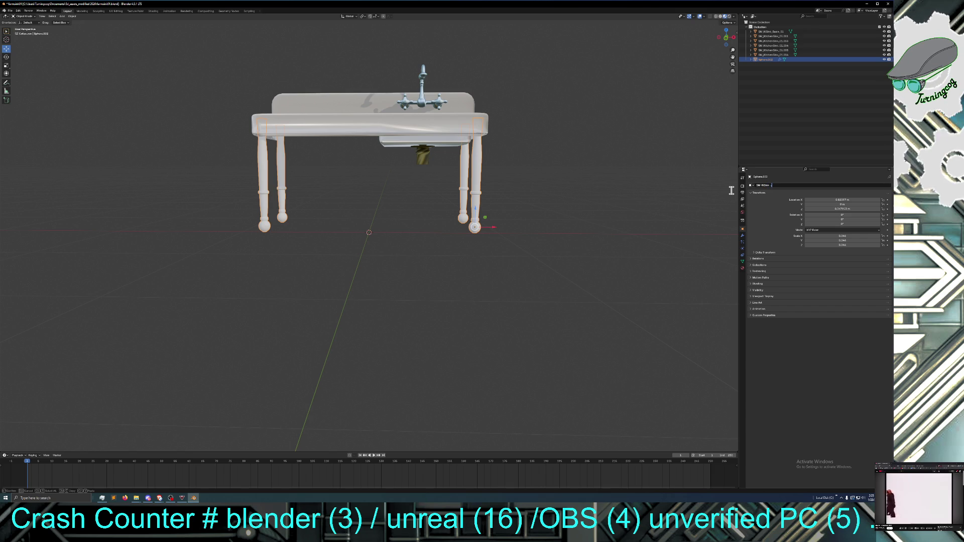
text(Leg)
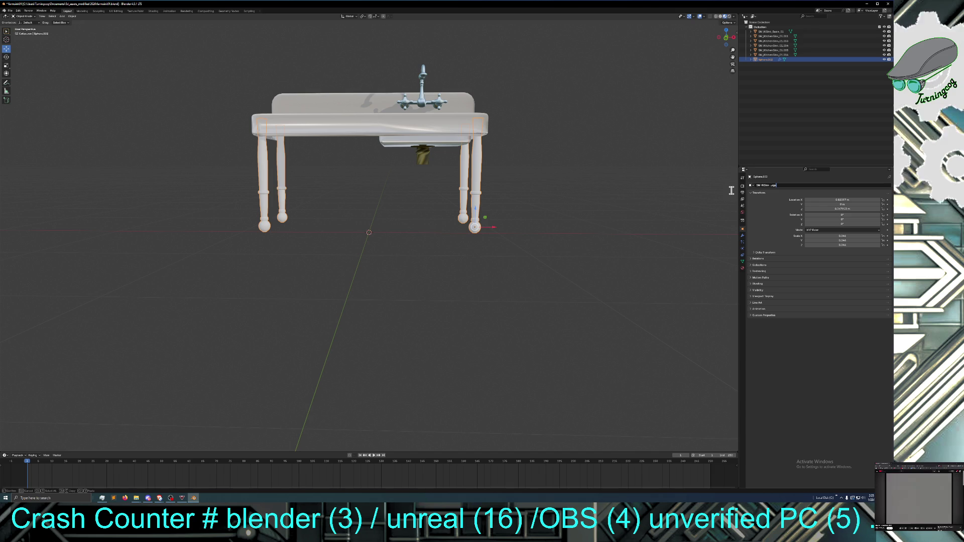
text(s)
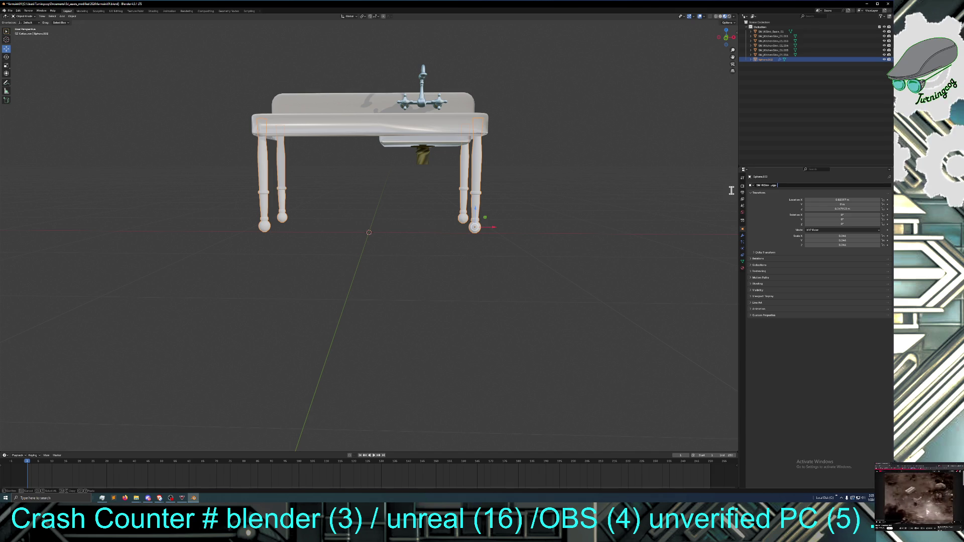
text(_01)
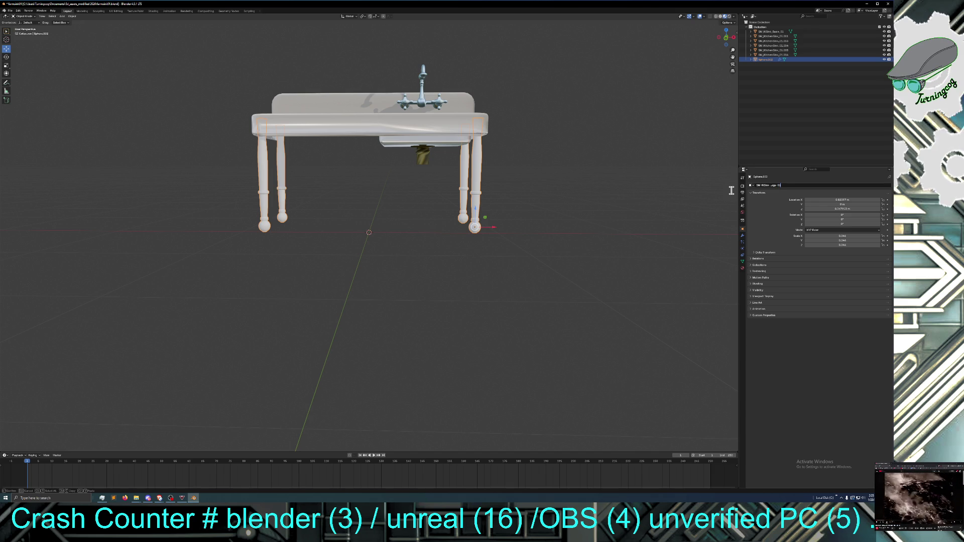
key(Return)
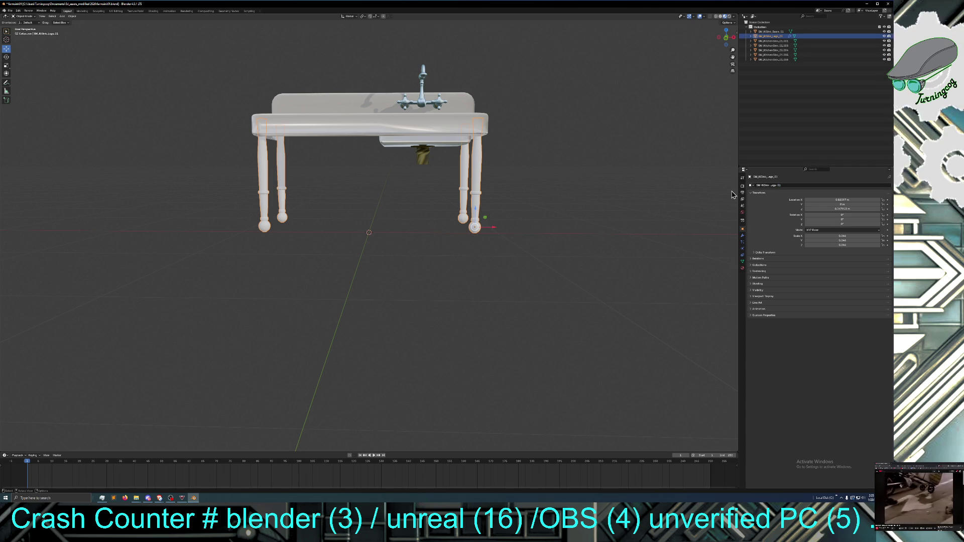
Select SM_KitchenSink_01.001 and snap the 3D cursor to it
click(773, 41)
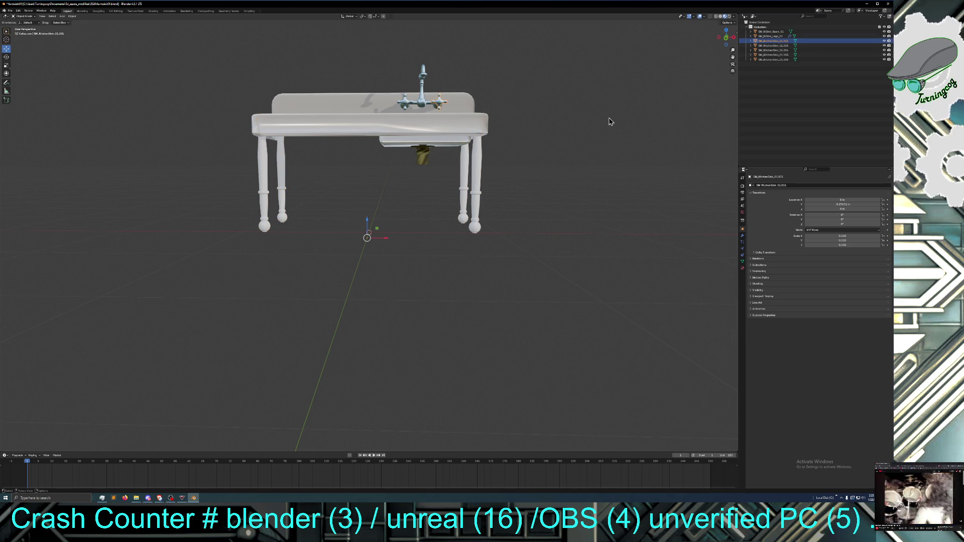
middle_drag(599, 124, 563, 132)
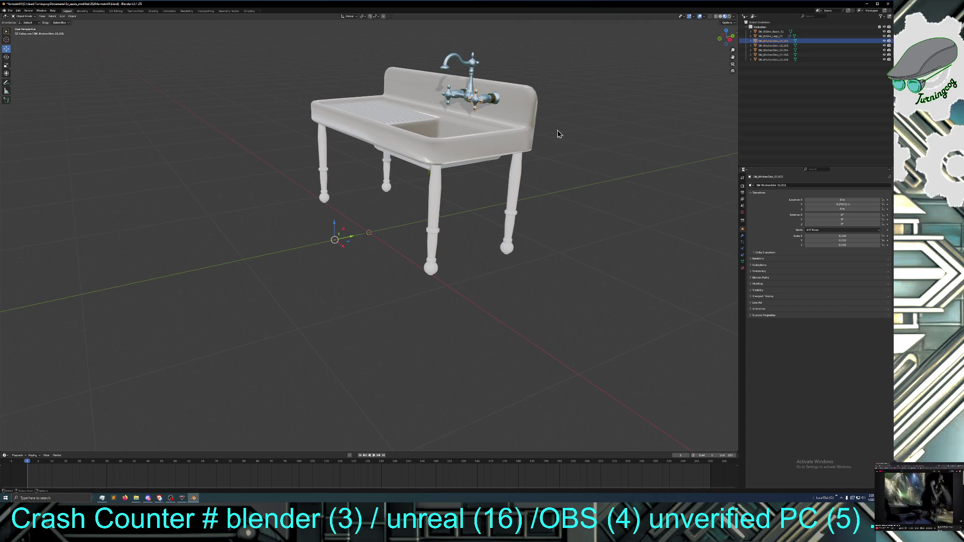
right_click(472, 103)
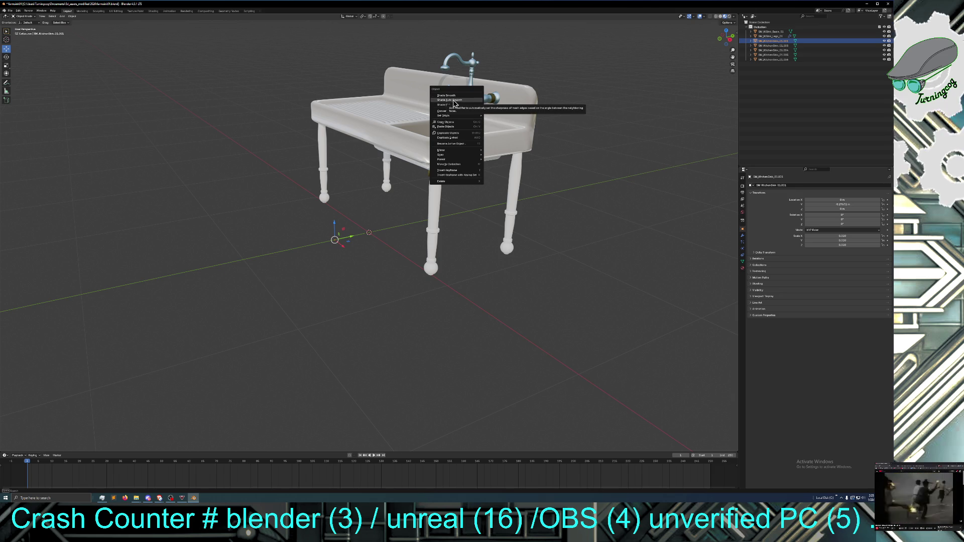
mouse_move(463, 155)
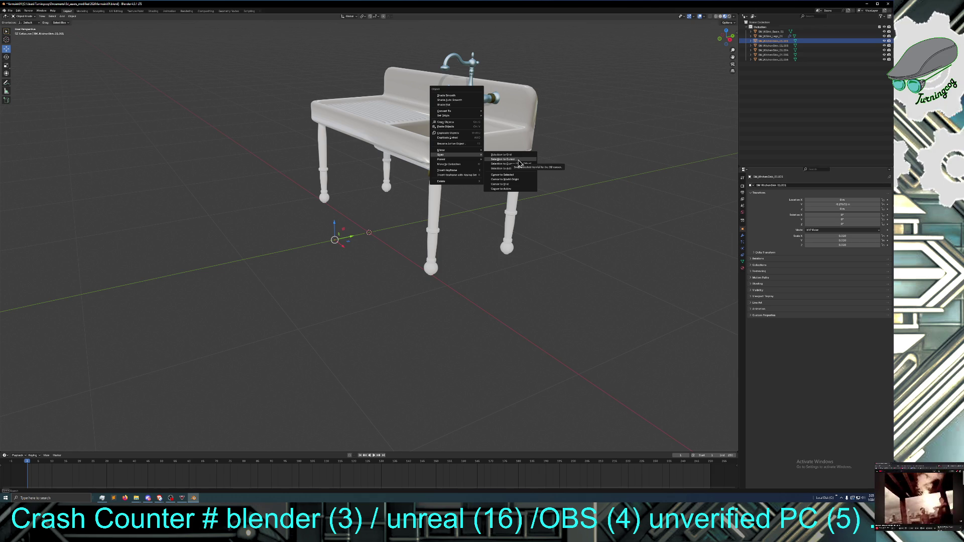
click(519, 176)
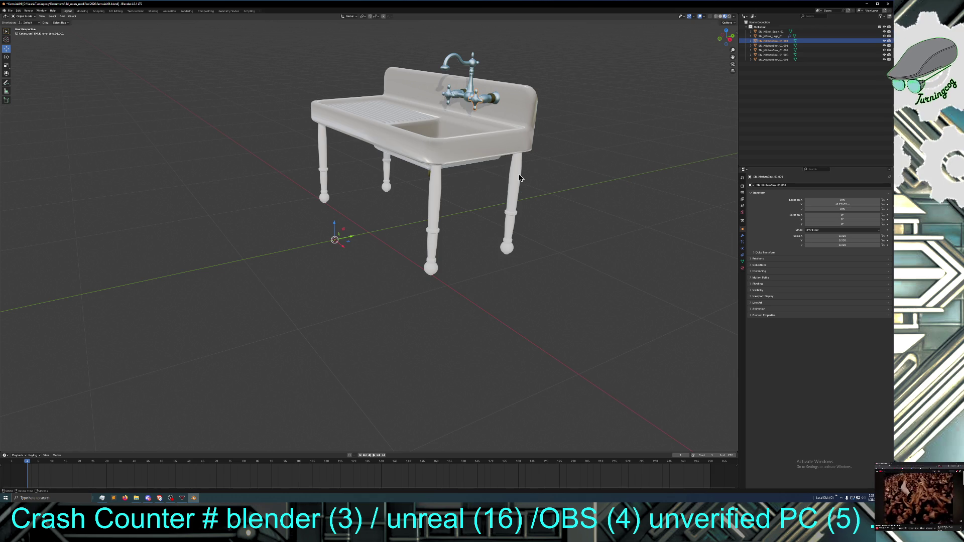
right_click(474, 105)
mouse_move(475, 104)
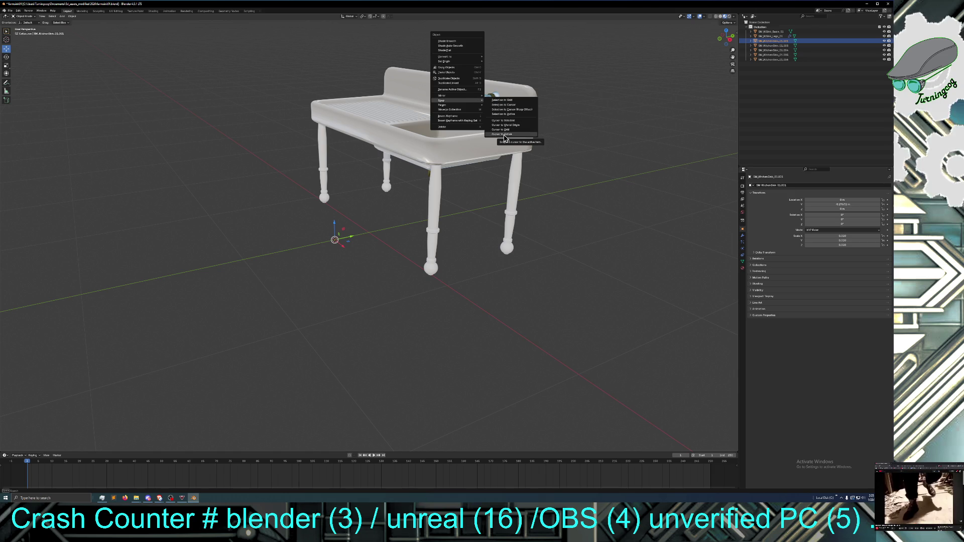
click(503, 135)
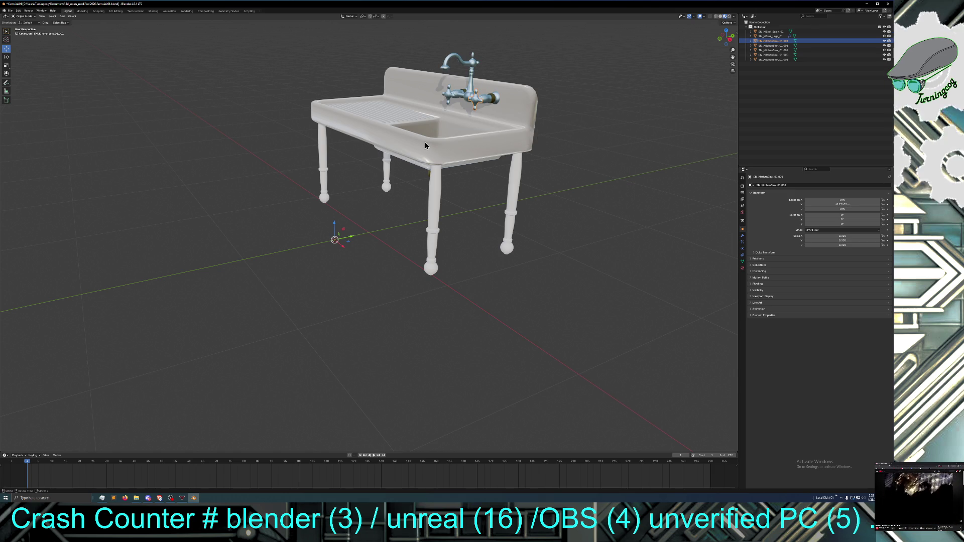
Switch to the Cursor tool and snap the 3D cursor to the selected part
right_click(473, 98)
mouse_move(470, 93)
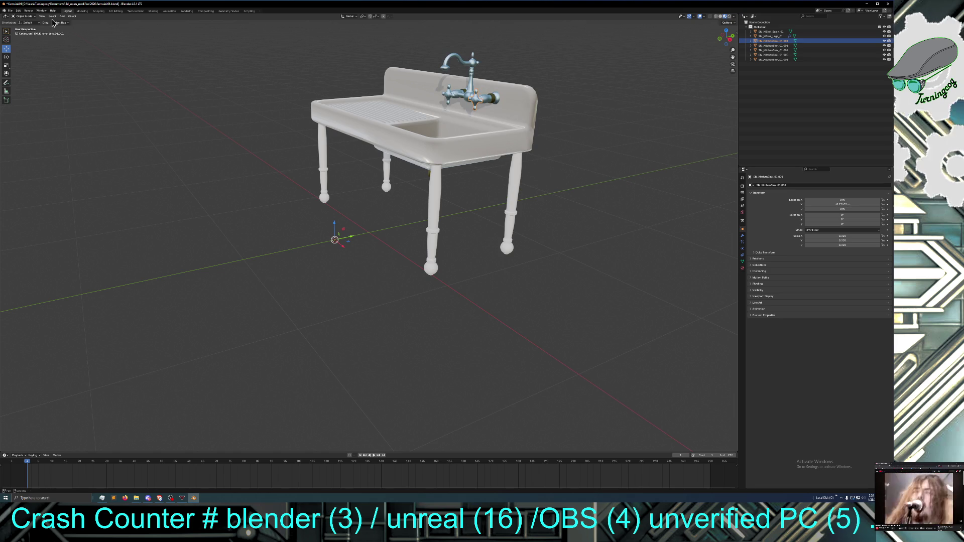
click(6, 40)
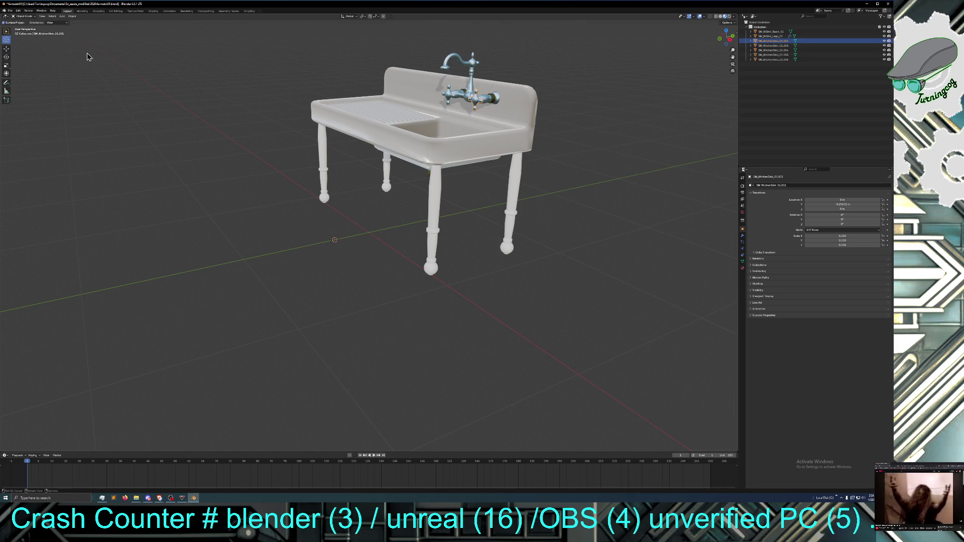
right_click(475, 101)
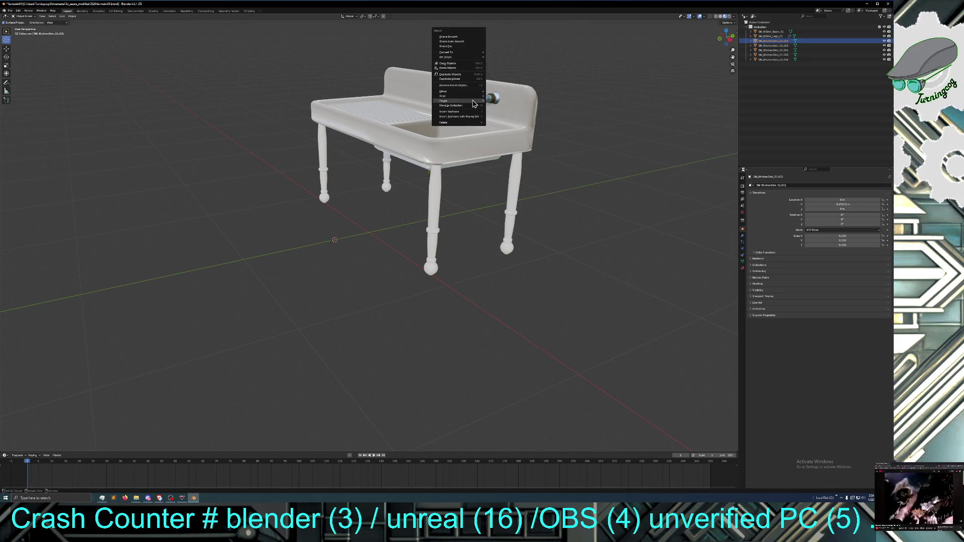
mouse_move(474, 99)
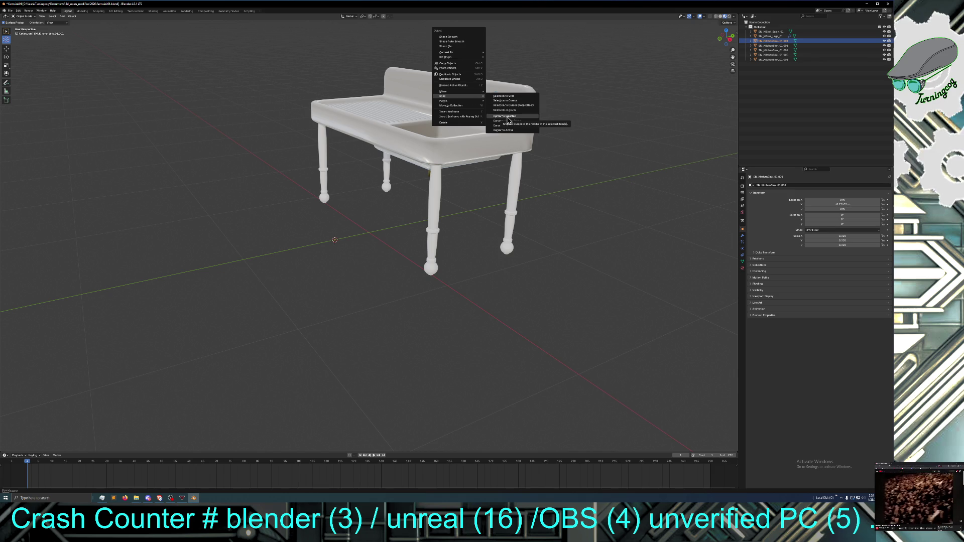
click(508, 119)
Set the part's origin to its geometry centre with Origin to Geometry
right_click(475, 102)
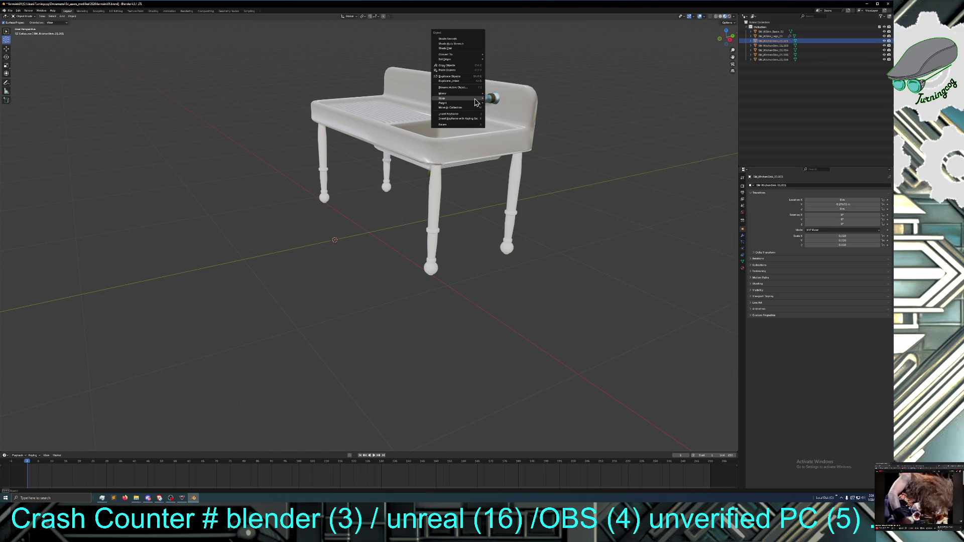
mouse_move(474, 100)
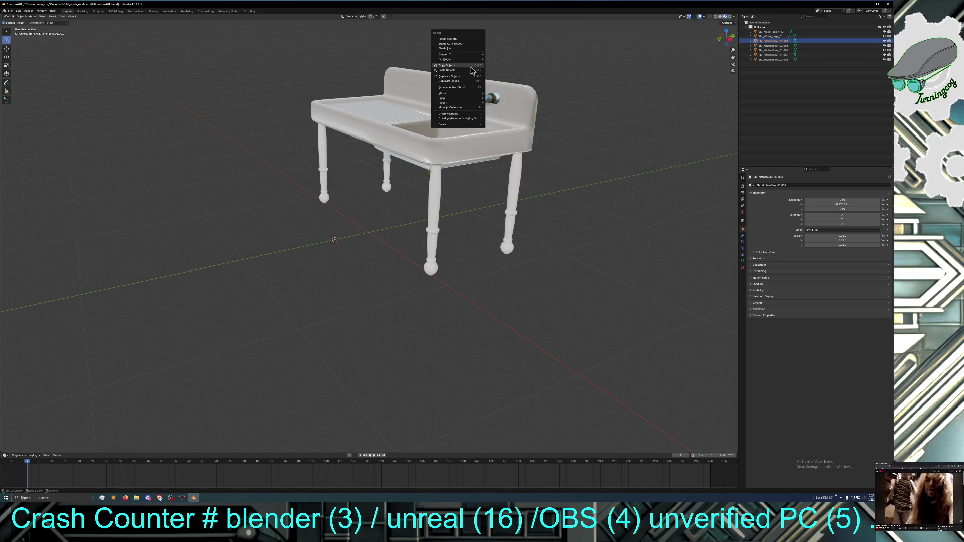
mouse_move(470, 61)
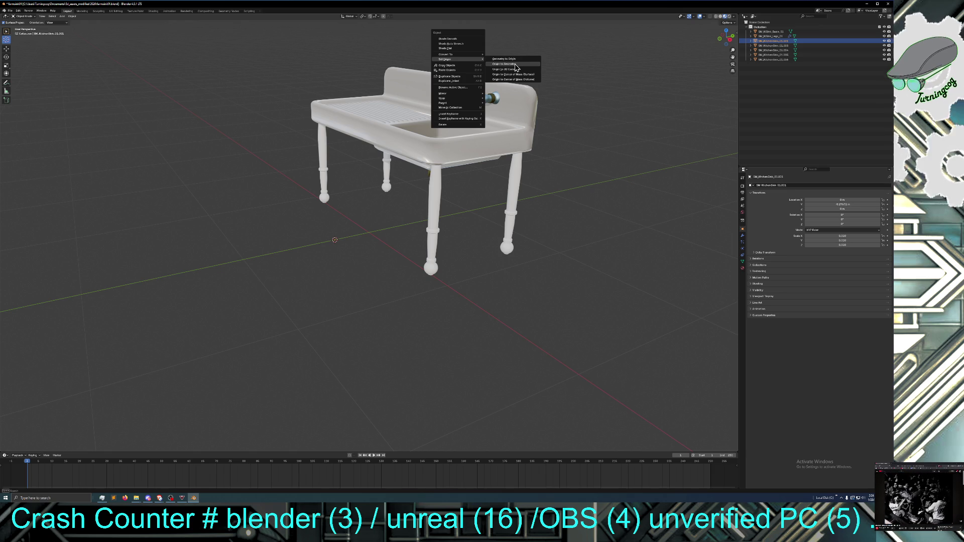
click(516, 68)
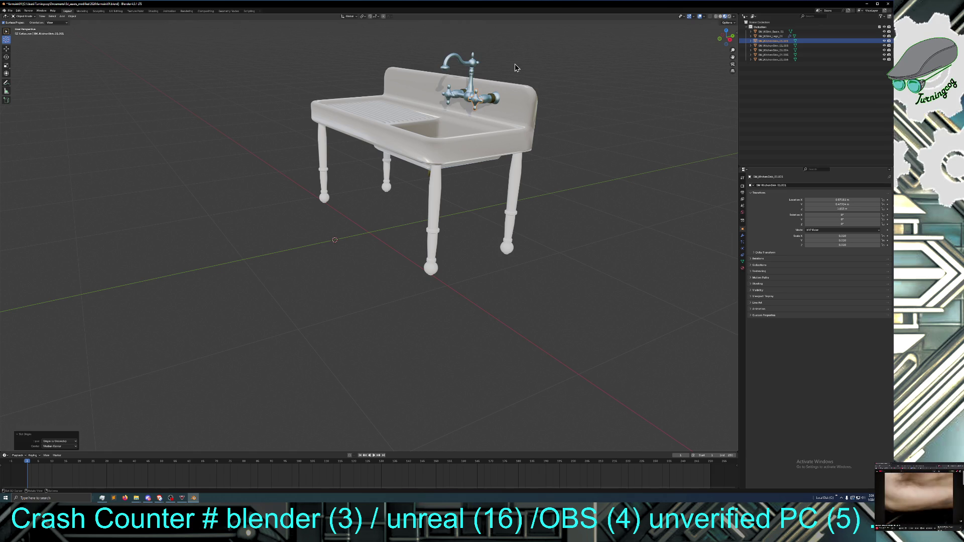
right_click(474, 101)
mouse_move(475, 102)
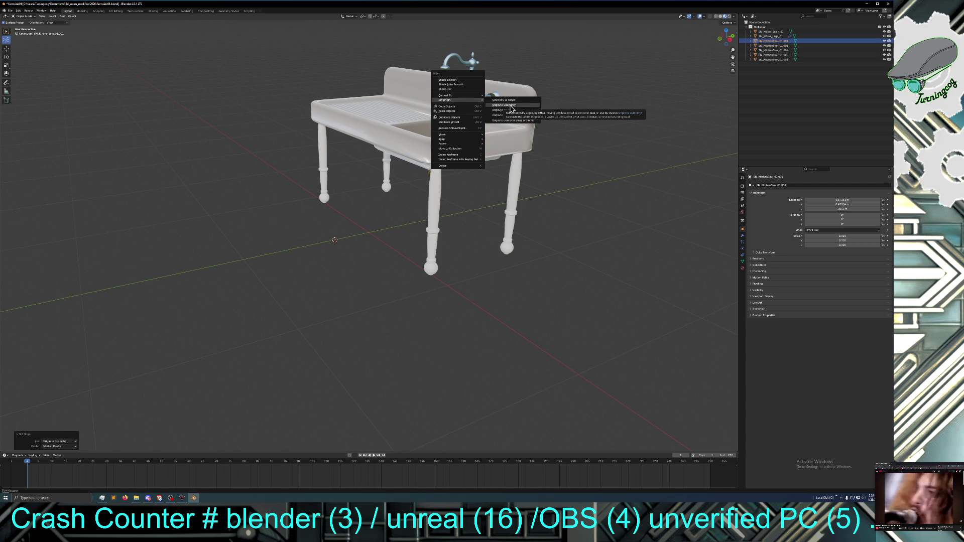
middle_drag(361, 117, 445, 96)
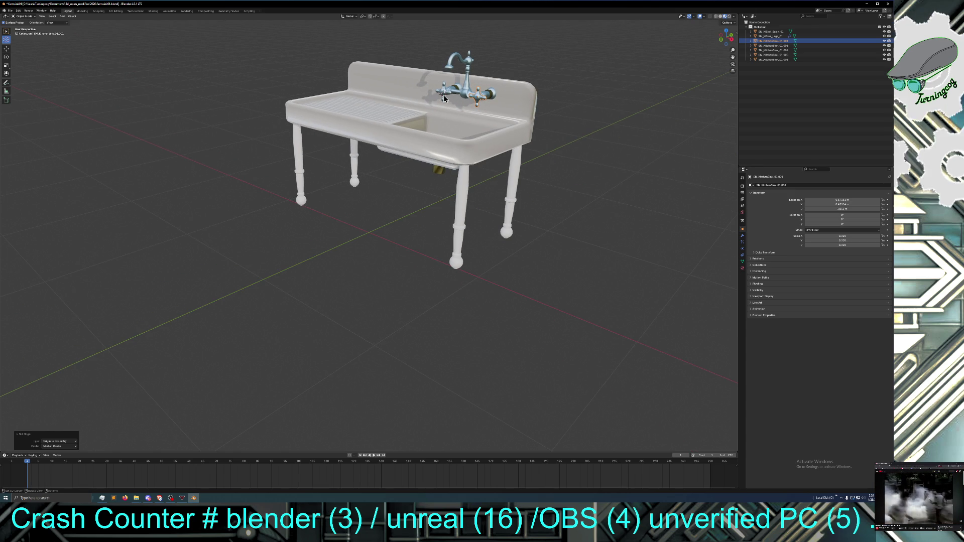
Snap the 3D cursor to the world origin and switch to the Move tool
right_click(378, 180)
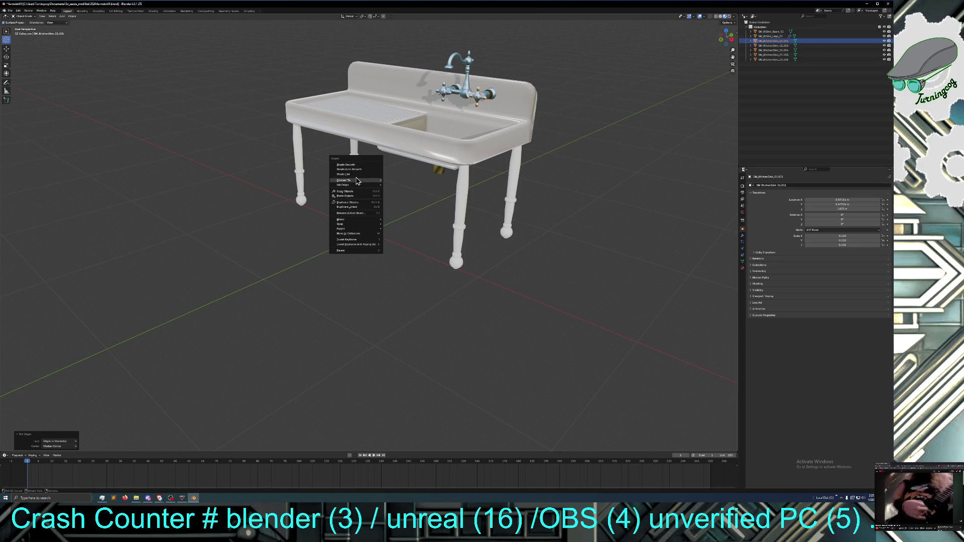
mouse_move(356, 180)
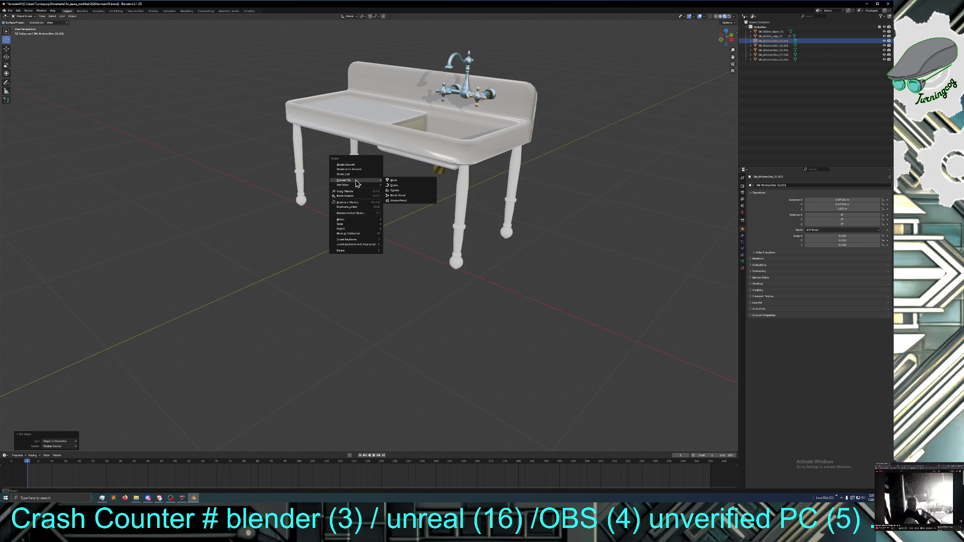
mouse_move(355, 224)
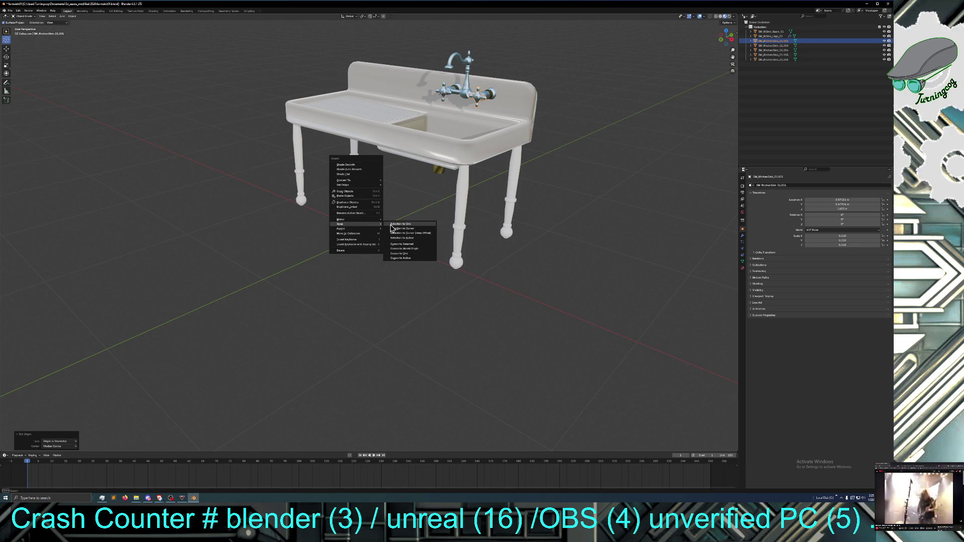
click(410, 249)
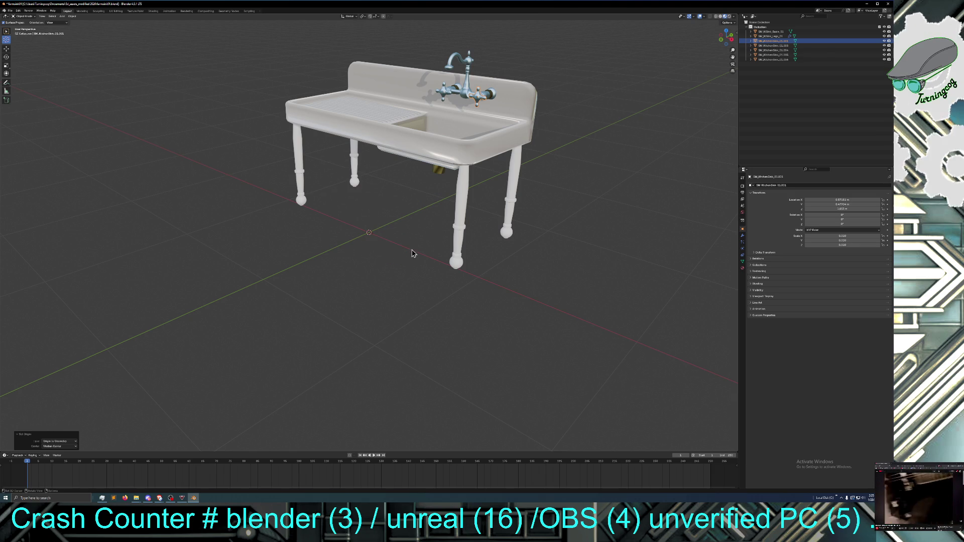
click(6, 51)
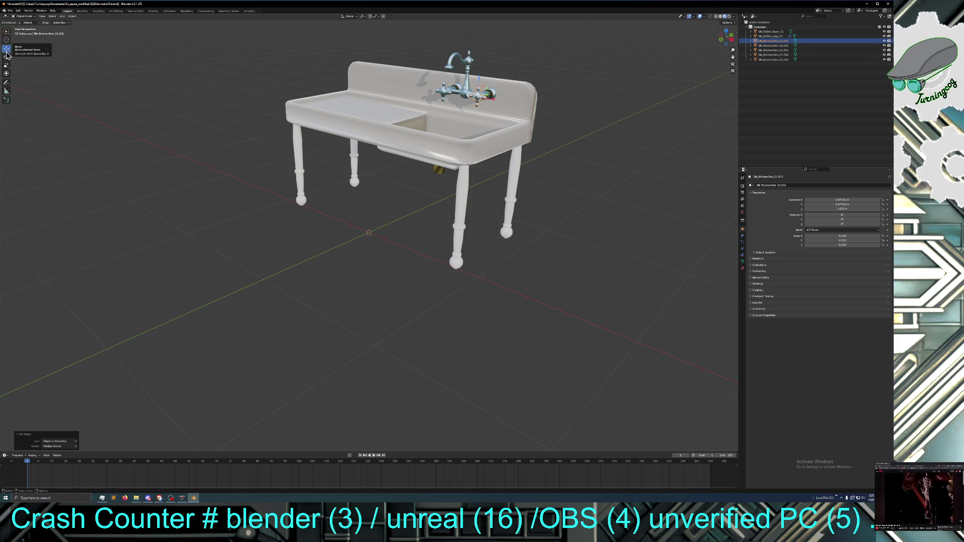
Set SM_KitchenSink_01.006's origin to its geometry, then select the sink basin
click(443, 94)
right_click(443, 95)
mouse_move(432, 49)
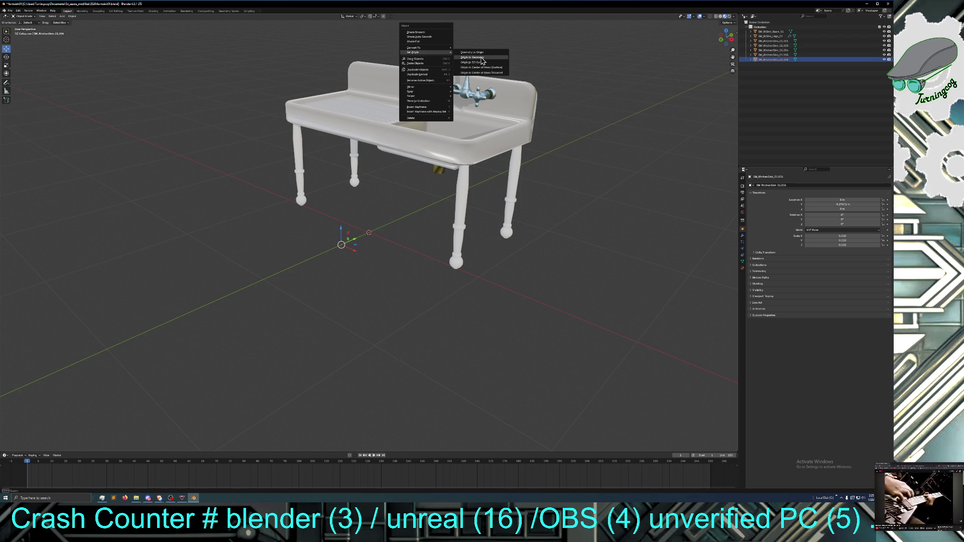
click(481, 59)
mouse_move(394, 123)
middle_down()
mouse_move(375, 124)
mouse_move(443, 125)
middle_up()
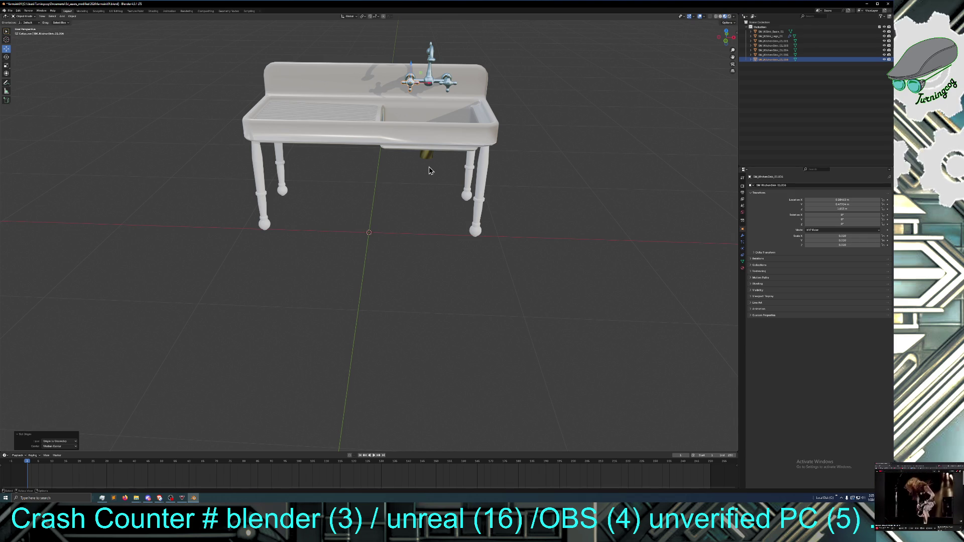
mouse_move(430, 170)
middle_down()
mouse_move(400, 183)
mouse_move(382, 175)
mouse_move(414, 174)
middle_up()
click(409, 146)
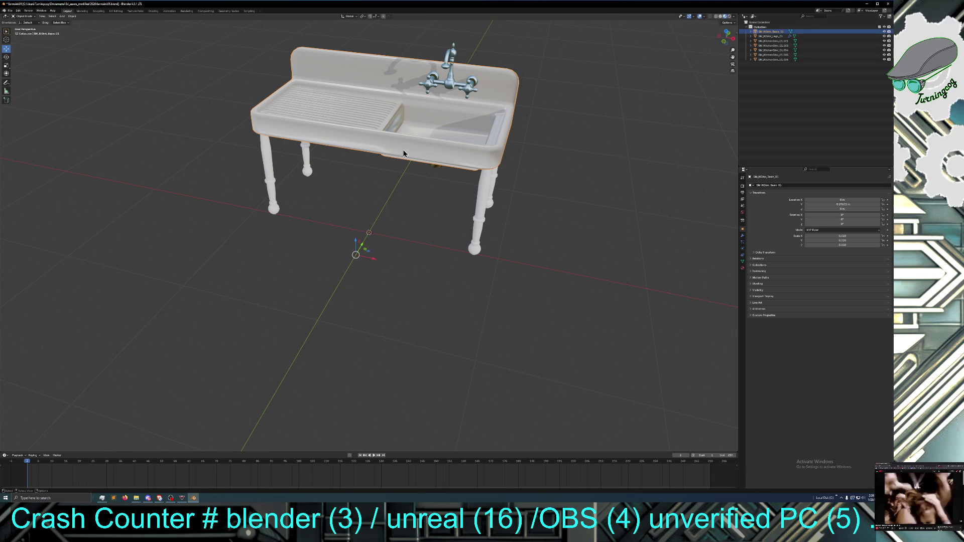
Snap the 3D cursor to the world origin
right_click(404, 153)
mouse_move(404, 150)
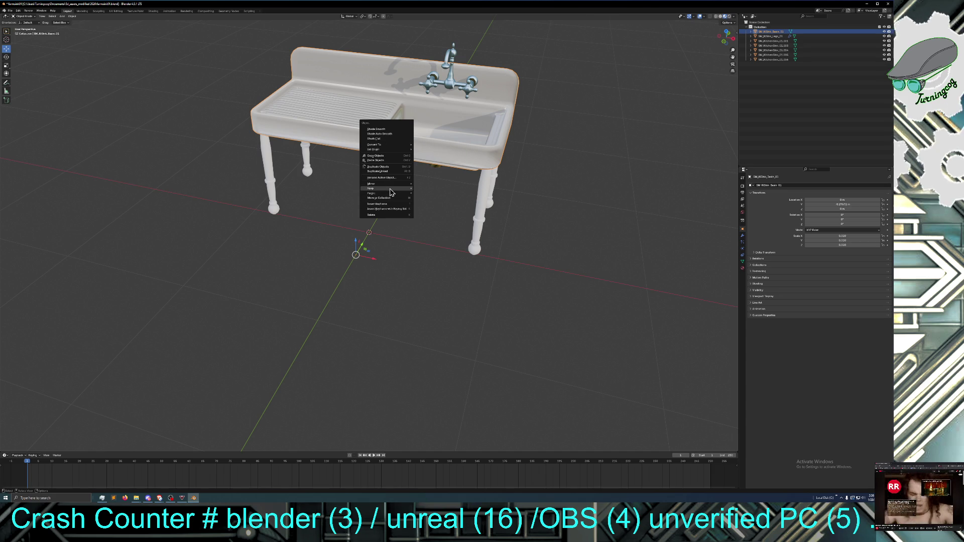
mouse_move(391, 192)
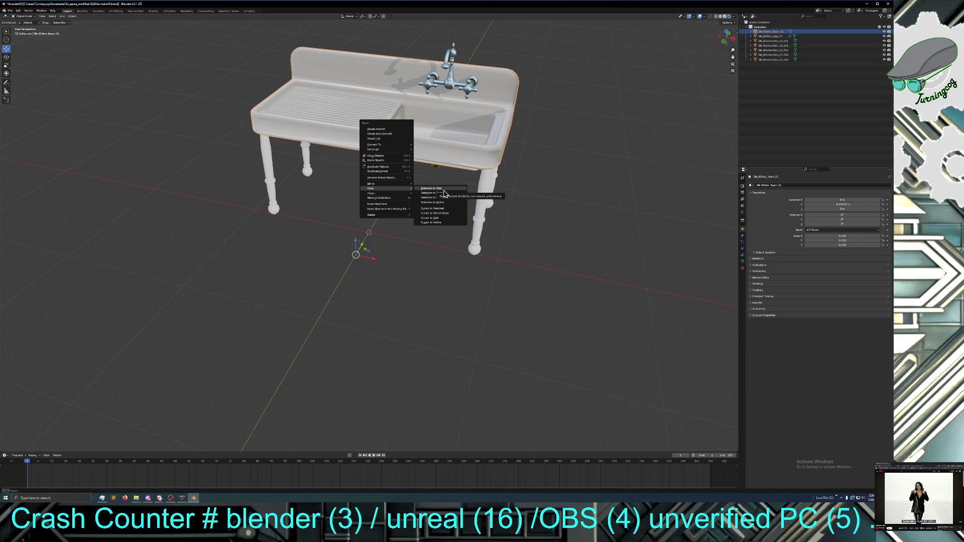
click(445, 214)
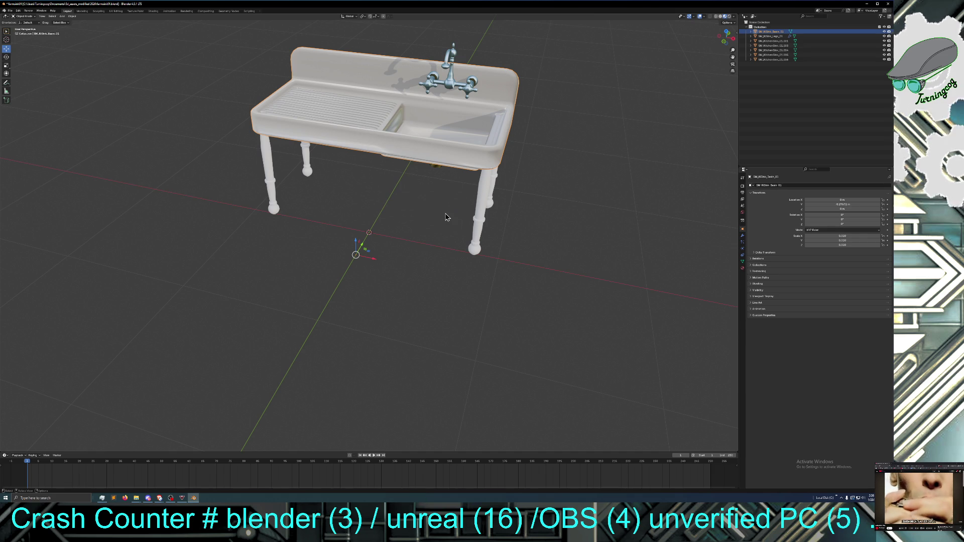
Reselect the sink basin and undo an accidental nudge along Y
middle_drag(410, 229, 376, 225)
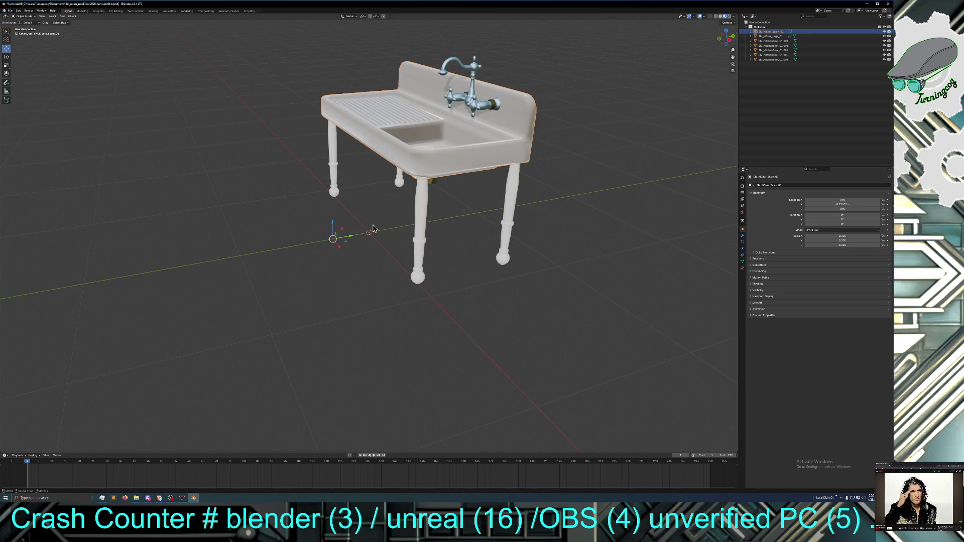
click(350, 240)
click(334, 239)
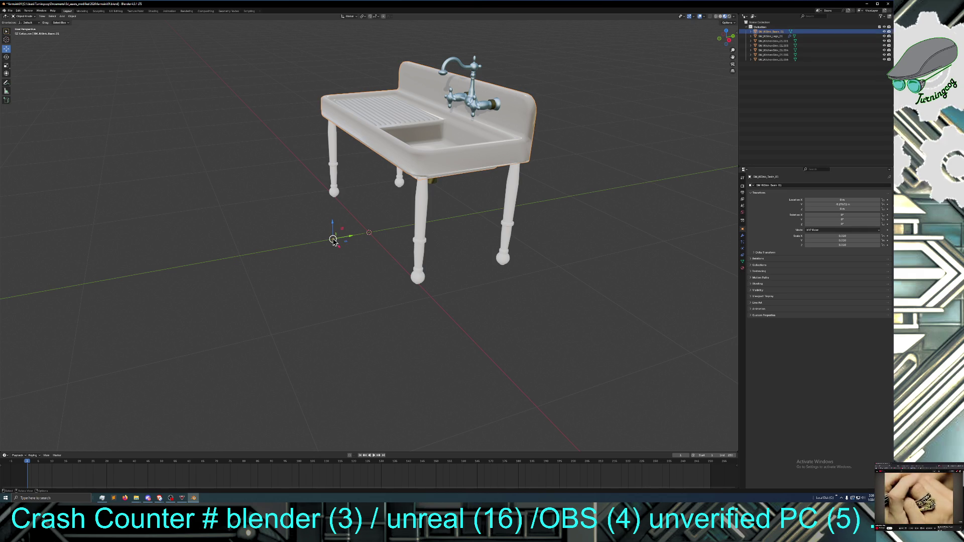
mouse_move(349, 240)
mouse_down()
mouse_move(366, 236)
mouse_move(355, 240)
mouse_up()
click(19, 10)
click(22, 15)
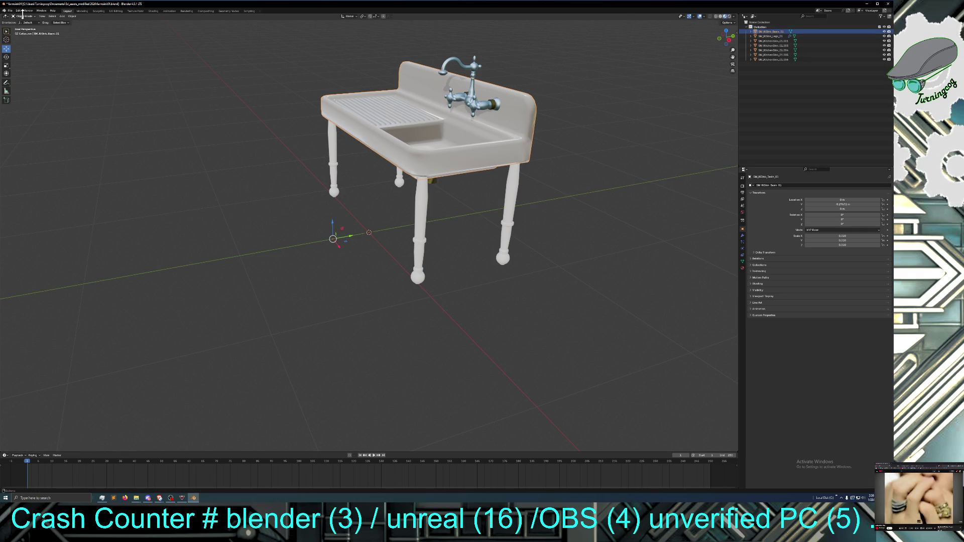
Set the basin's origin to the 3D cursor at the world origin
right_click(360, 126)
mouse_move(360, 127)
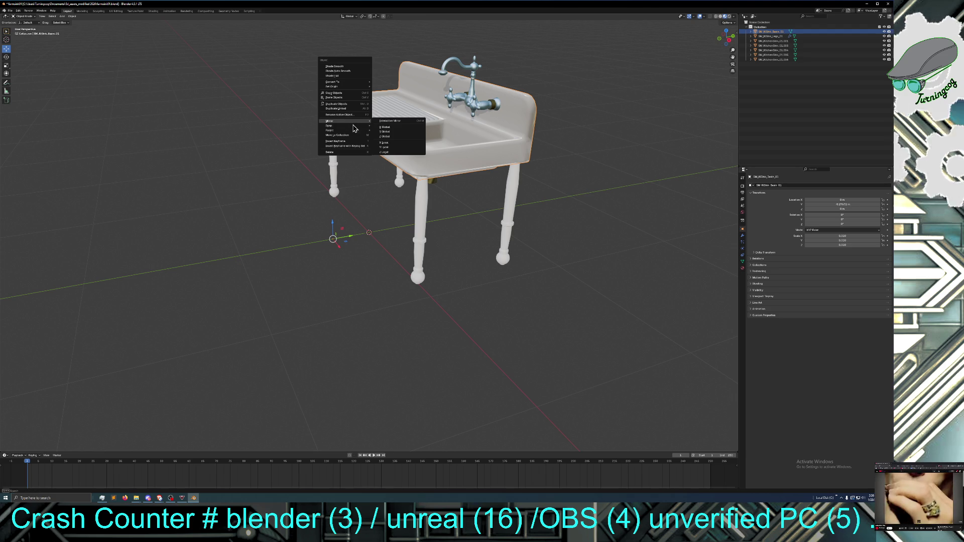
mouse_move(351, 86)
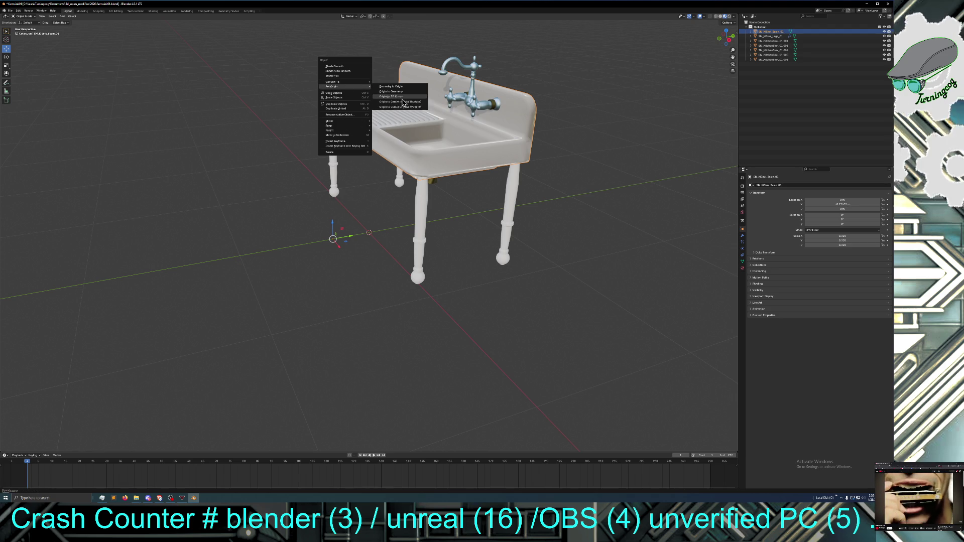
click(402, 99)
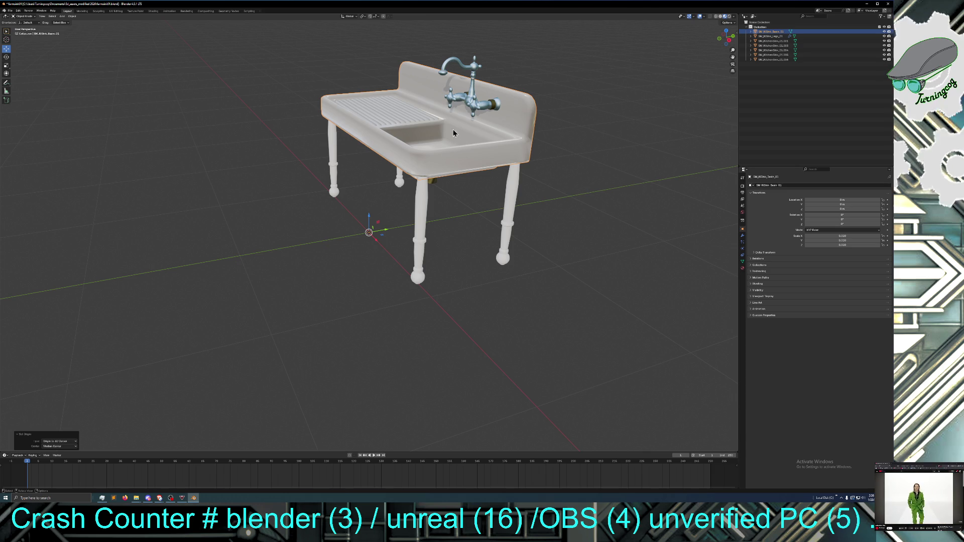
Set the origins of the faucet, the next sink part and the legs to the 3D cursor
click(469, 95)
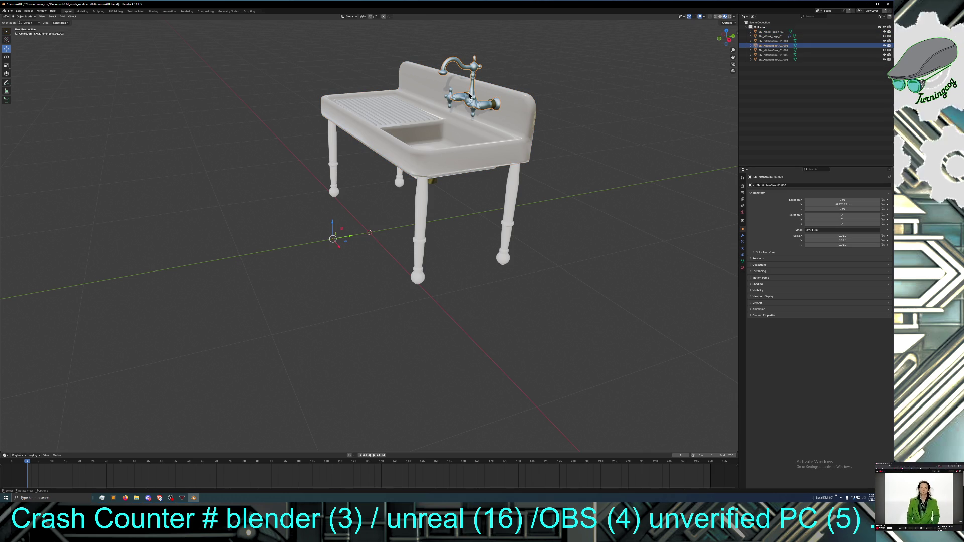
right_click(472, 93)
mouse_move(471, 90)
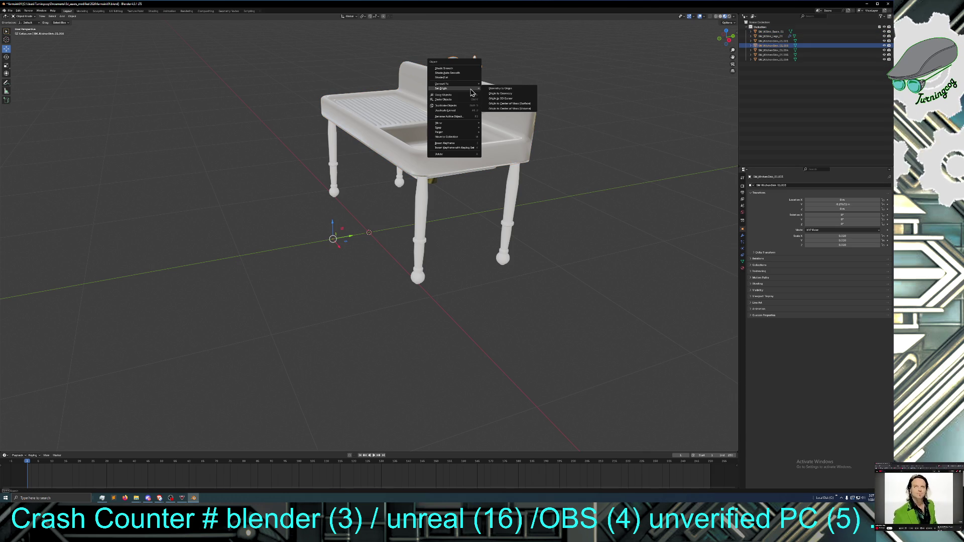
click(499, 98)
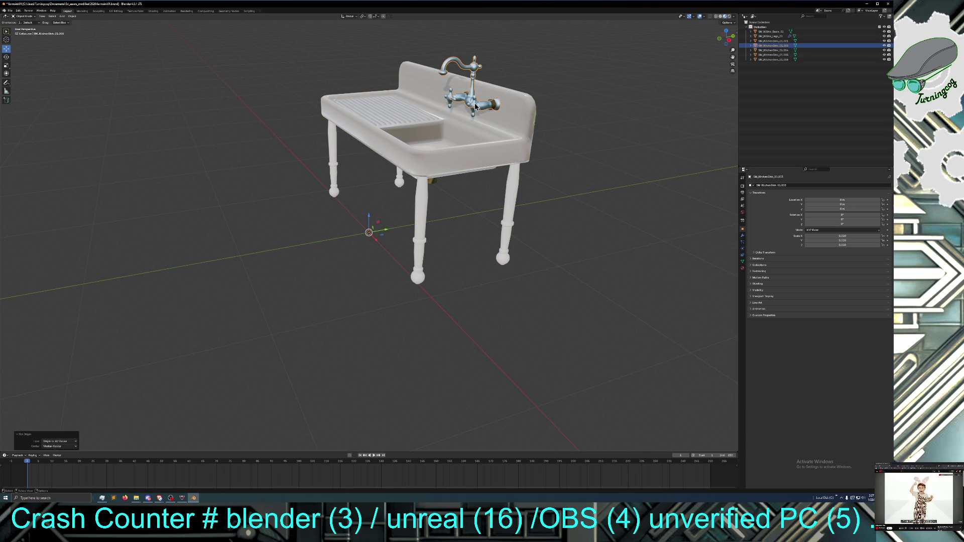
click(492, 110)
right_click(492, 104)
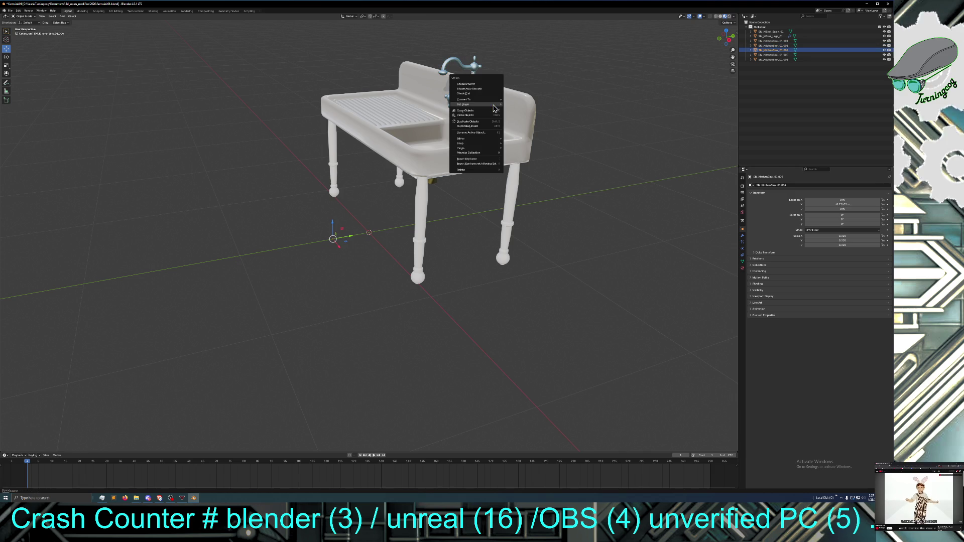
mouse_move(497, 104)
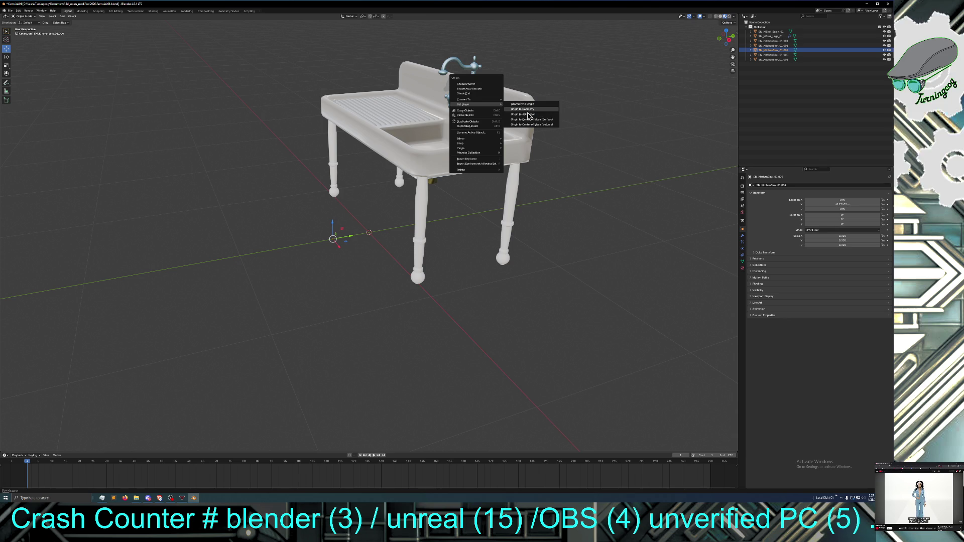
click(528, 115)
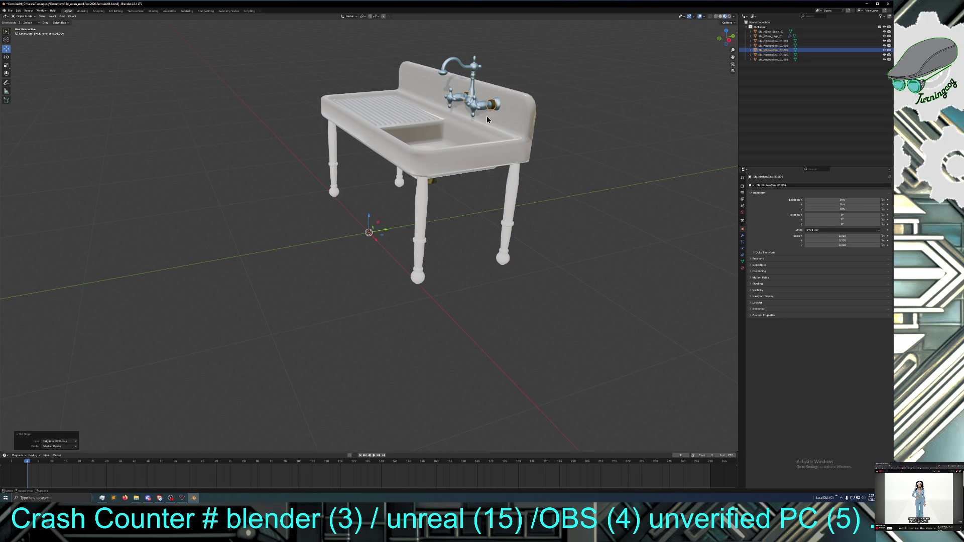
click(424, 193)
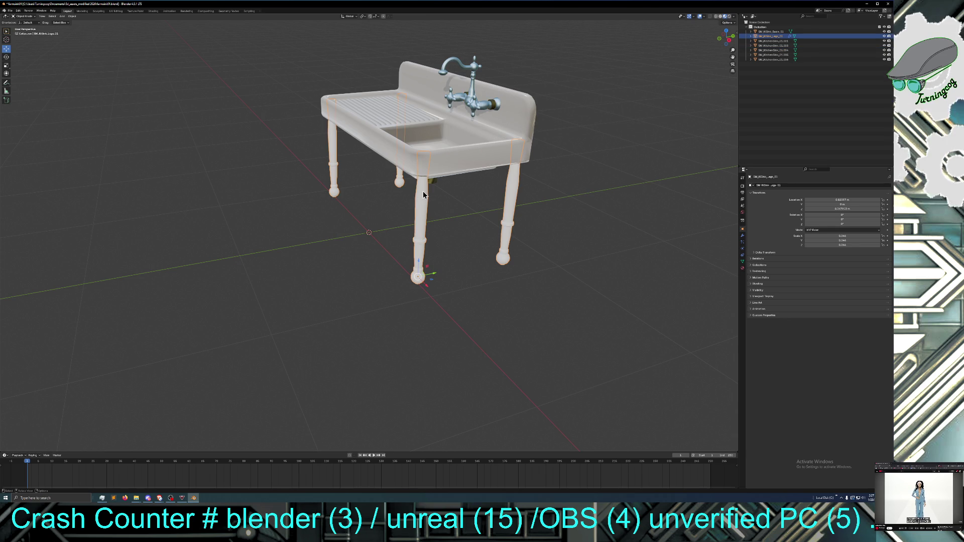
right_click(422, 194)
mouse_move(424, 191)
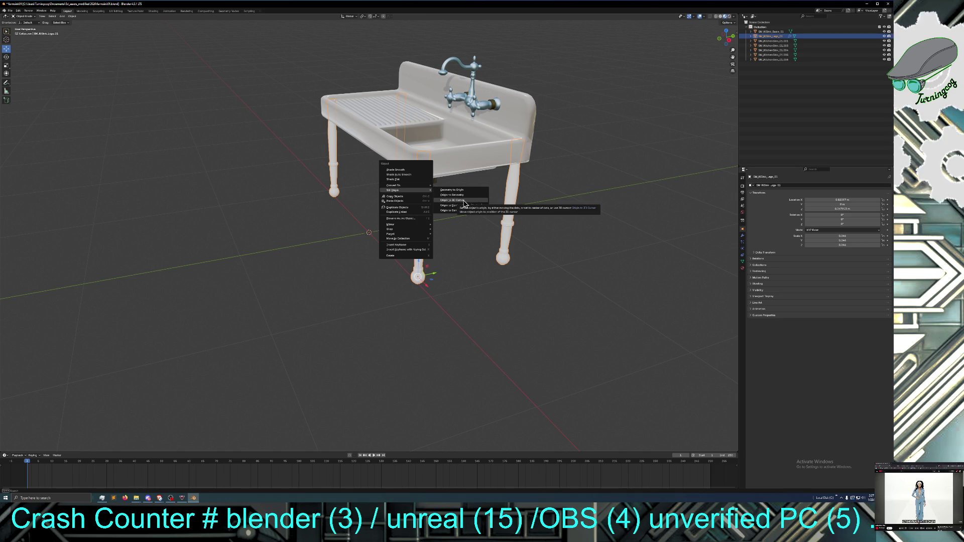
click(464, 201)
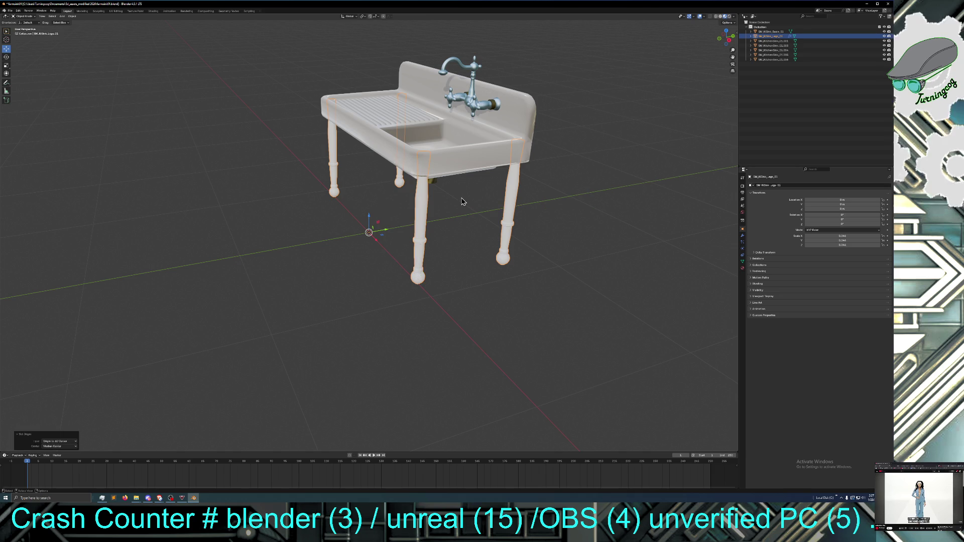
Select the drain, undo an accidental Geometry to Origin, and reopen its origin options
middle_drag(462, 201, 458, 194)
click(434, 168)
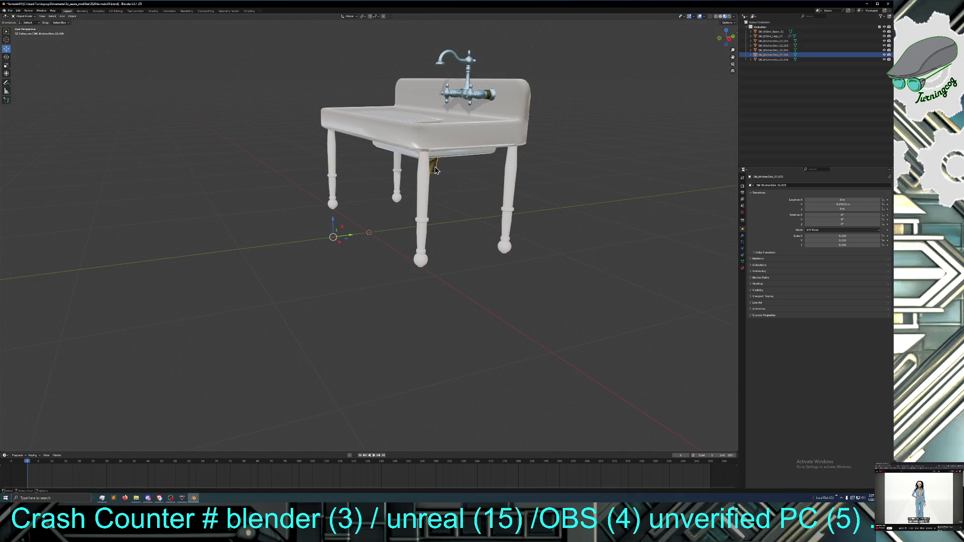
right_click(436, 167)
mouse_move(436, 167)
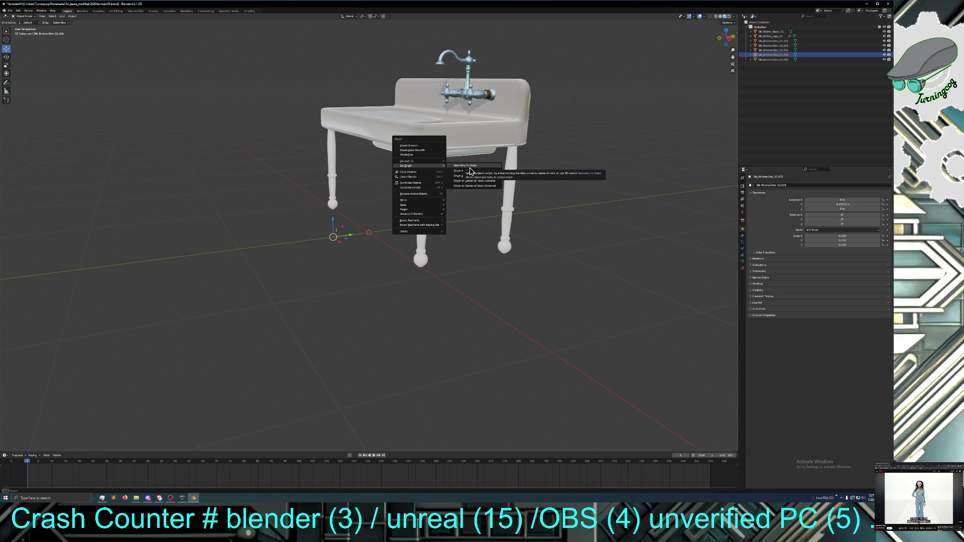
click(469, 169)
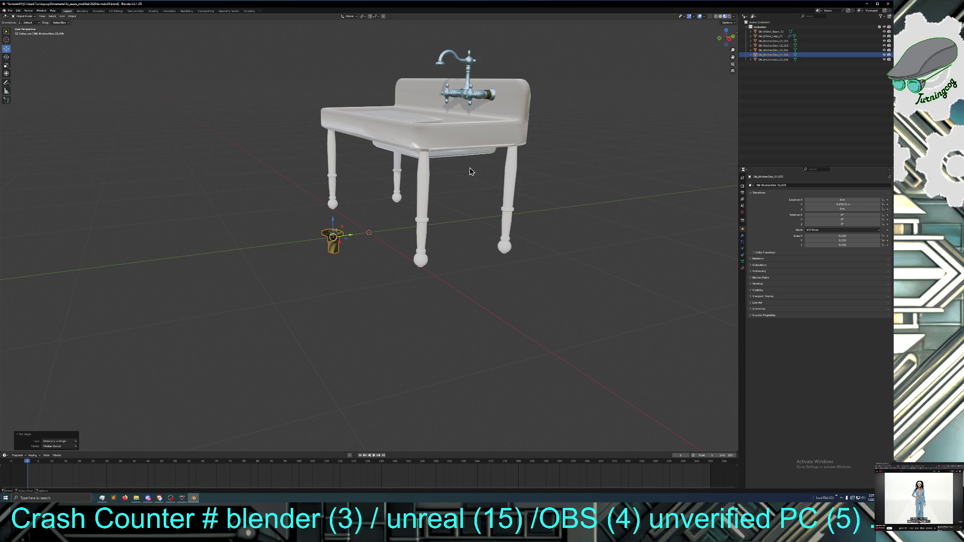
click(18, 10)
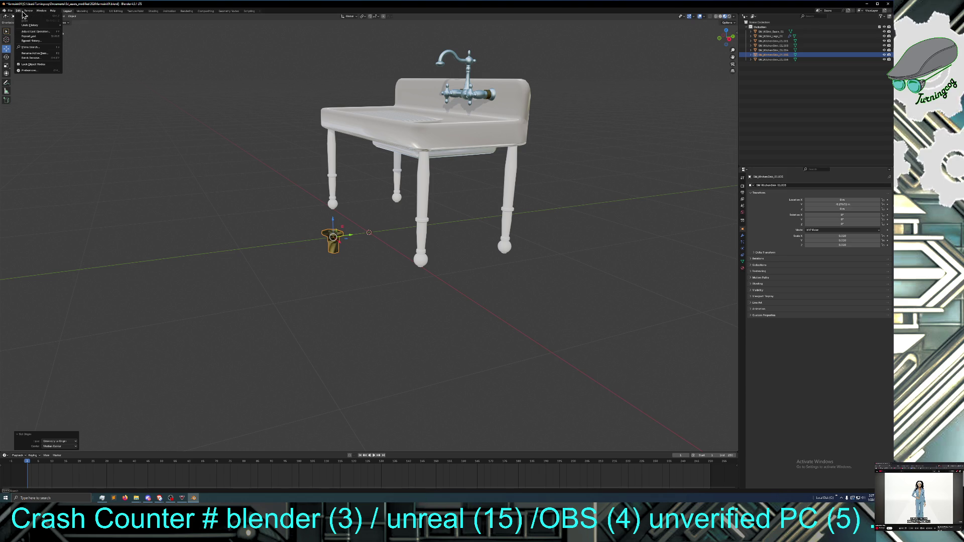
click(27, 16)
right_click(436, 167)
mouse_move(436, 166)
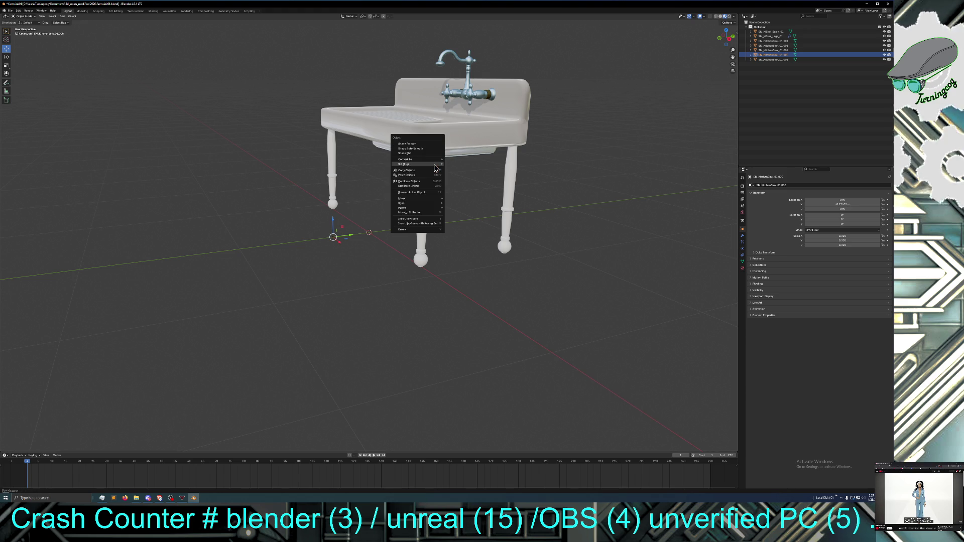
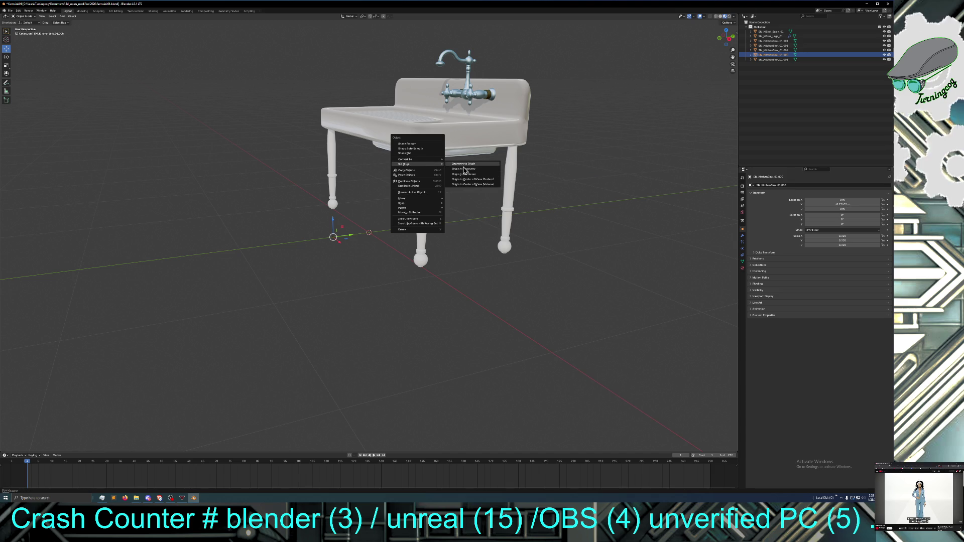
Set the drain's origin to the 3D cursor, then select the faucet's left and right handles
click(467, 170)
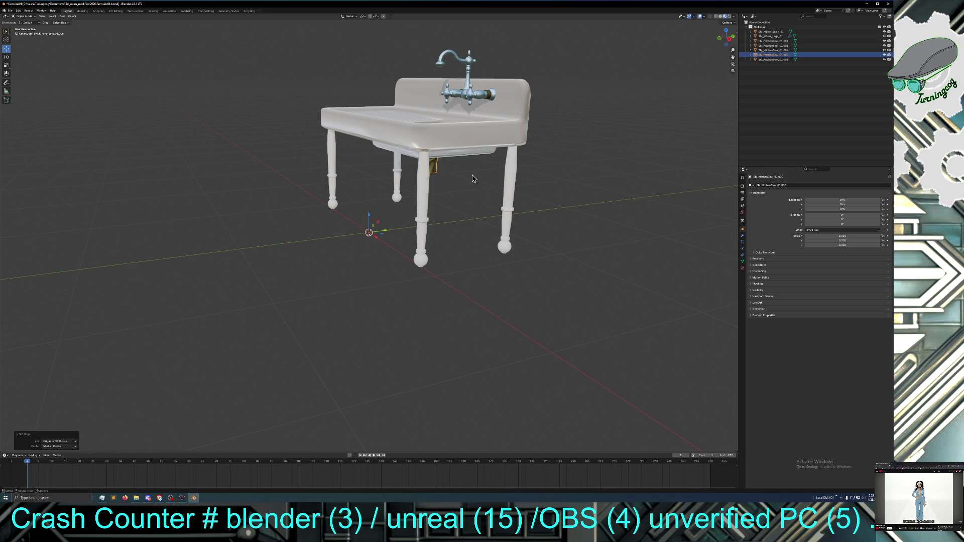
mouse_move(376, 193)
middle_down()
mouse_move(402, 195)
mouse_move(409, 216)
mouse_move(408, 193)
middle_up()
click(350, 140)
click(408, 73)
click(431, 62)
click(452, 79)
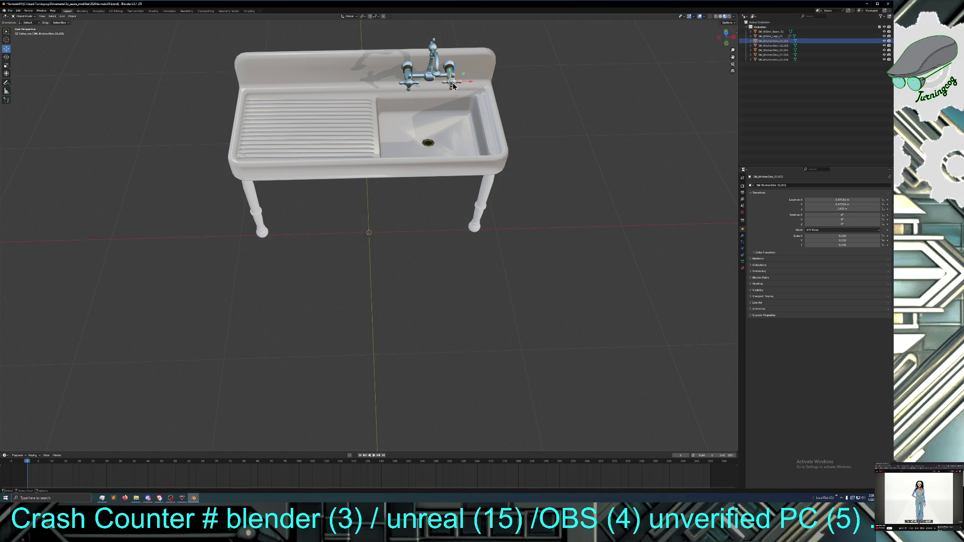
Select the sink basin and orbit to look down onto the basin and drainboard
click(432, 67)
click(377, 124)
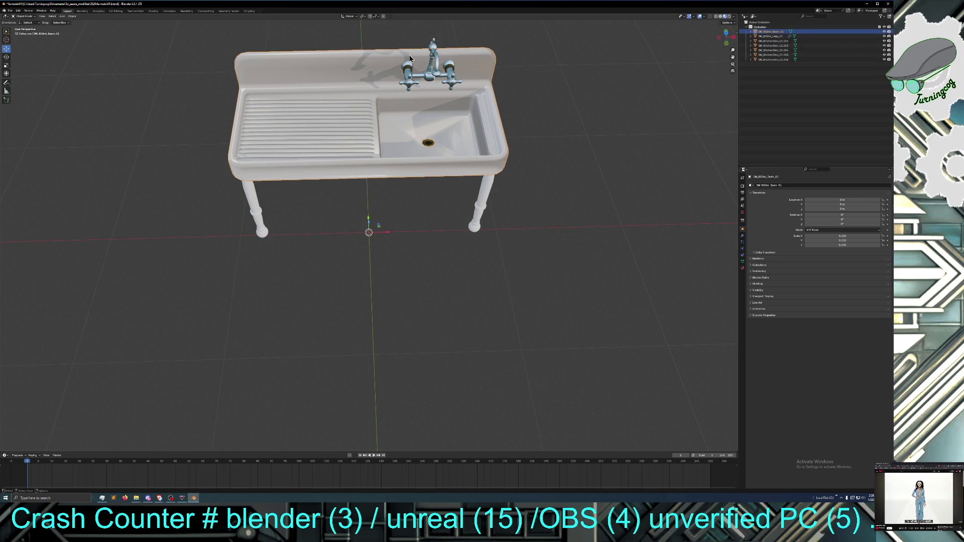
mouse_move(376, 125)
middle_down()
mouse_move(359, 135)
mouse_move(414, 154)
mouse_move(443, 185)
mouse_move(477, 171)
mouse_move(417, 179)
mouse_move(499, 194)
middle_up()
scroll(498, 194, up, 2)
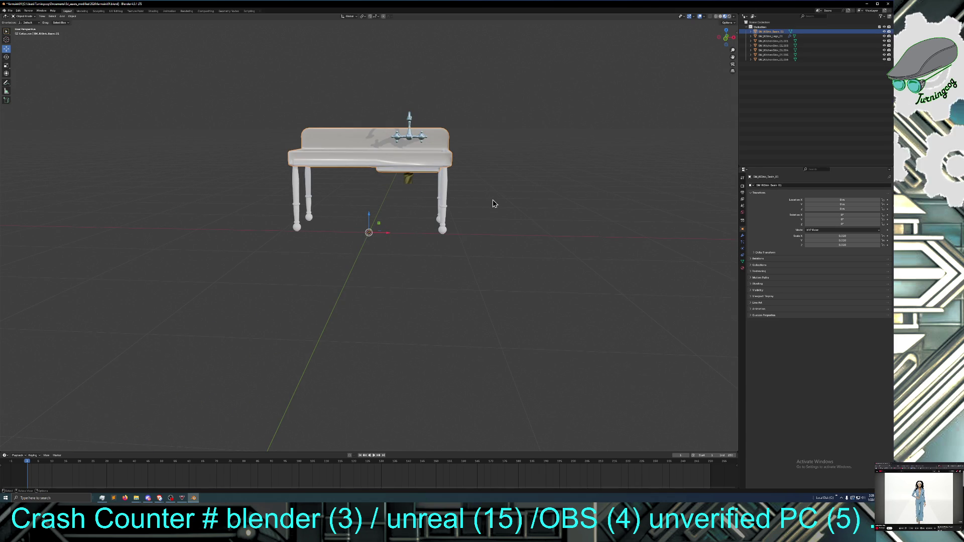
middle_drag(497, 199, 497, 209)
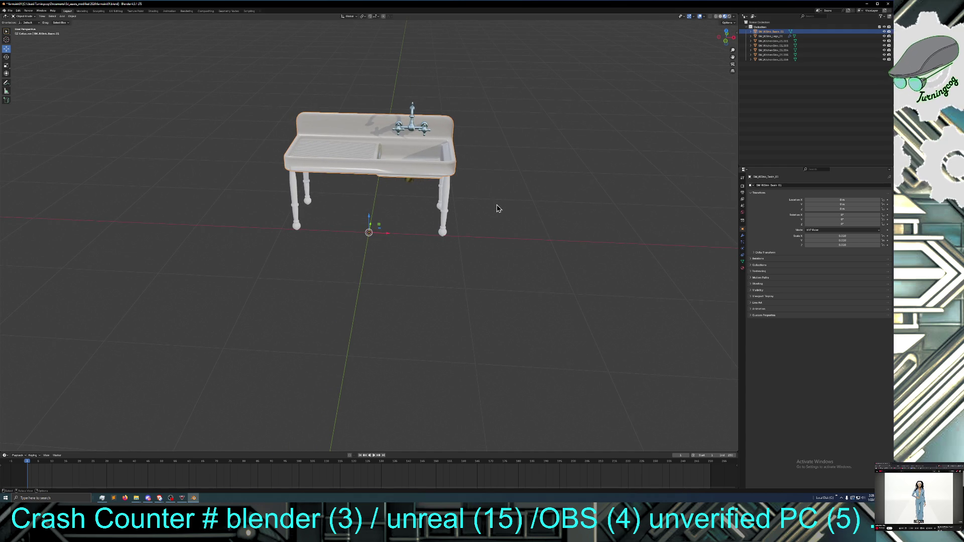
middle_drag(511, 206, 512, 195)
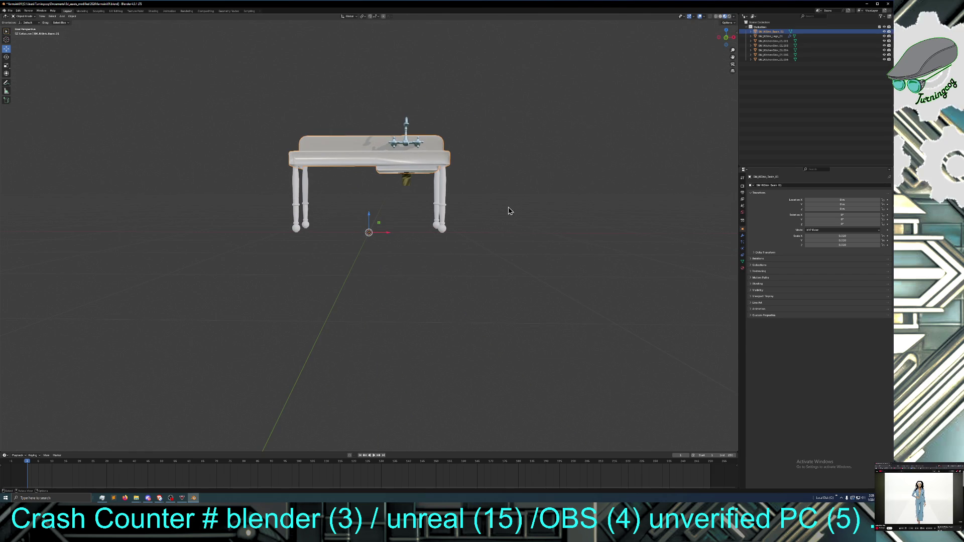
middle_drag(508, 209, 507, 211)
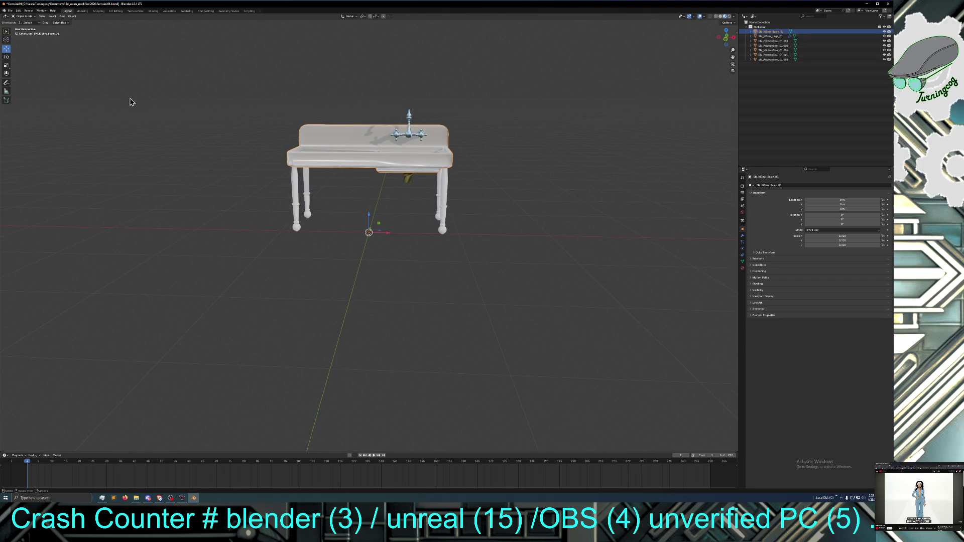
Save the sink scene with File > Save and deselect the sink
click(11, 11)
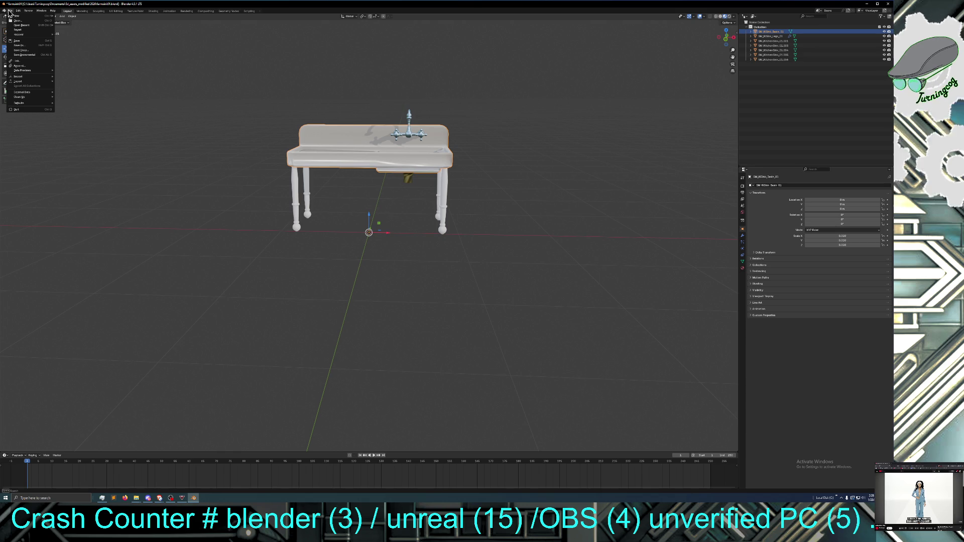
click(17, 41)
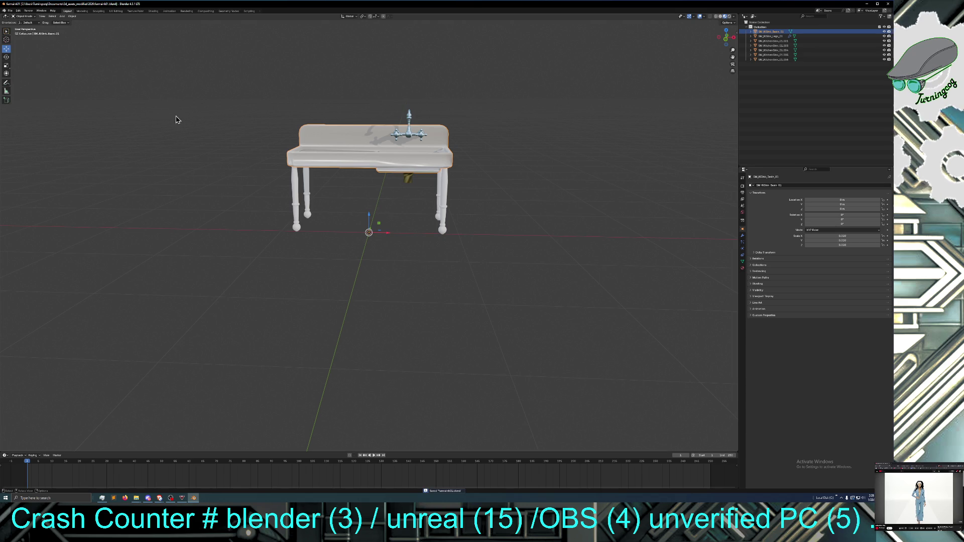
click(189, 121)
mouse_move(189, 121)
middle_down()
mouse_move(215, 120)
mouse_move(197, 120)
middle_up()
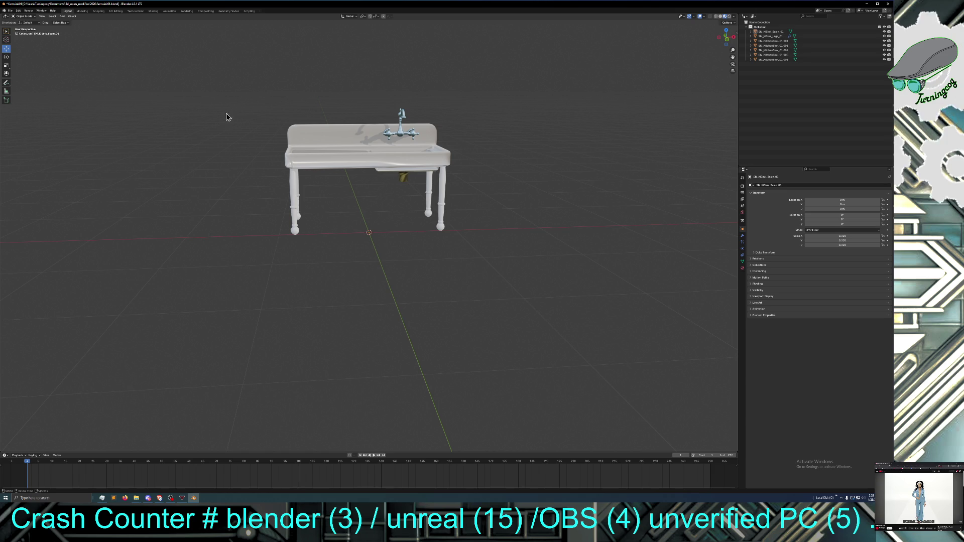
Check the File menu's Export formats, then select SM_KitchenSink_01.001 in the Outliner
click(10, 11)
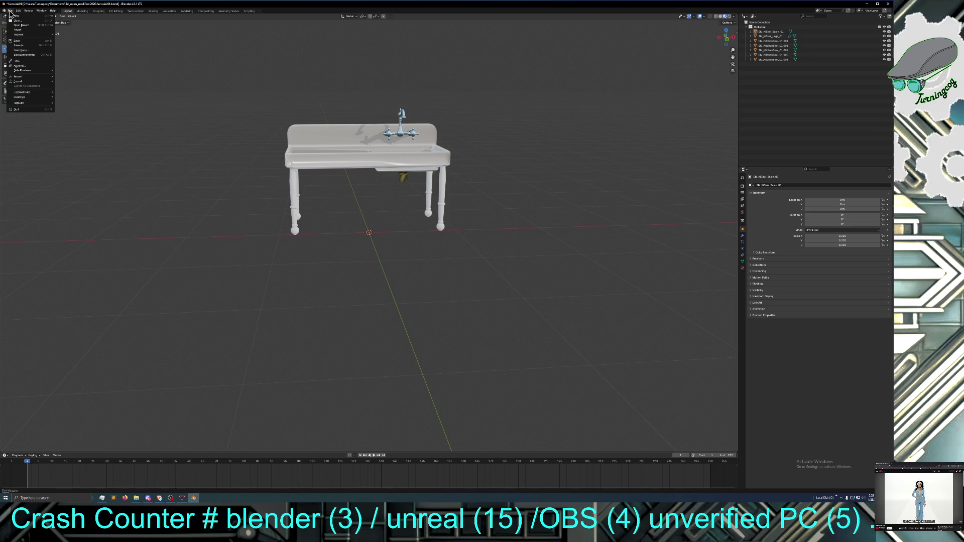
mouse_move(20, 83)
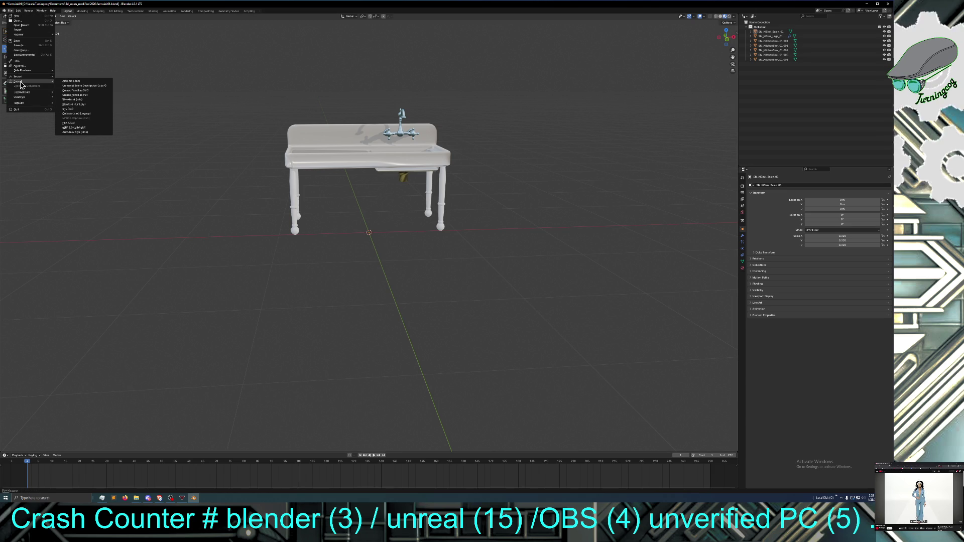
click(768, 41)
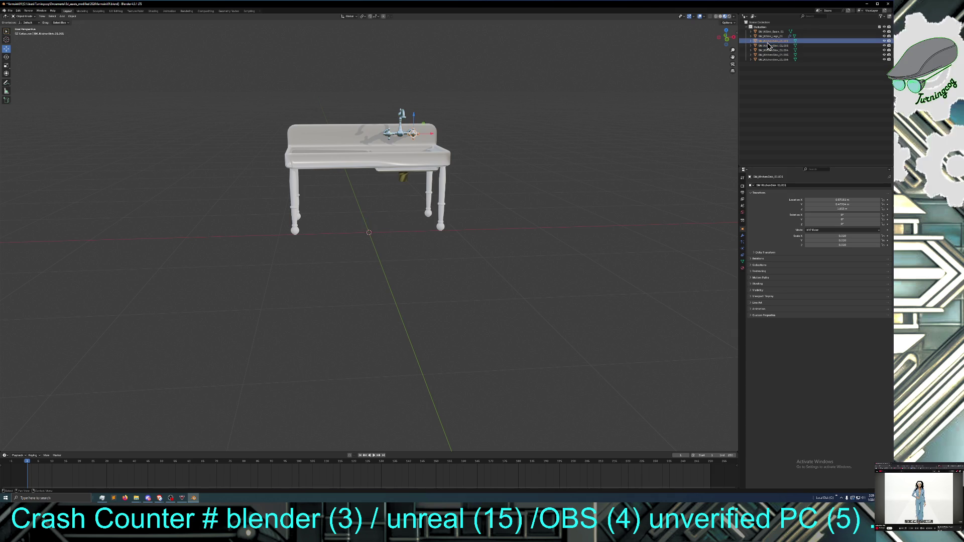
Inspect sink parts SM_KitchenSink_01.003 and .004 from the Outliner
click(768, 45)
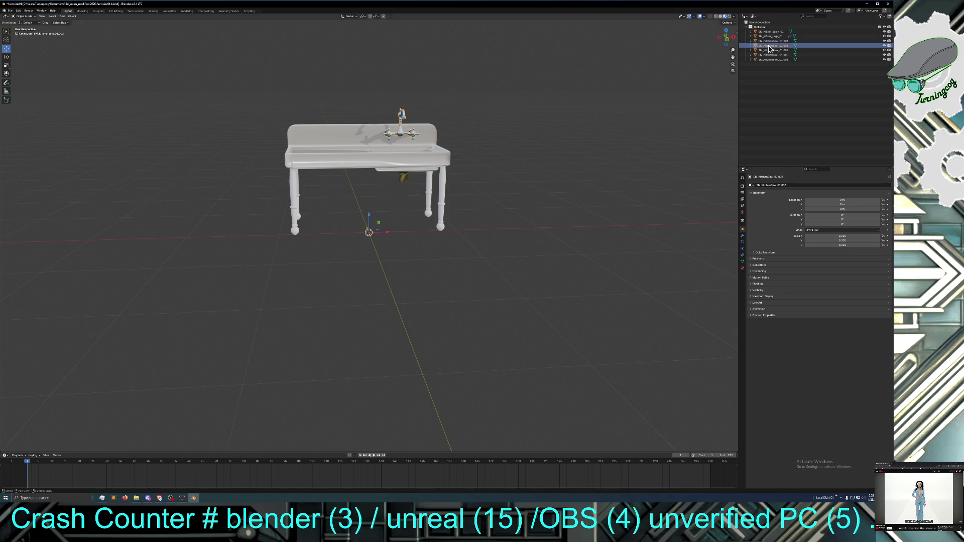
click(766, 54)
click(768, 49)
click(768, 59)
click(768, 50)
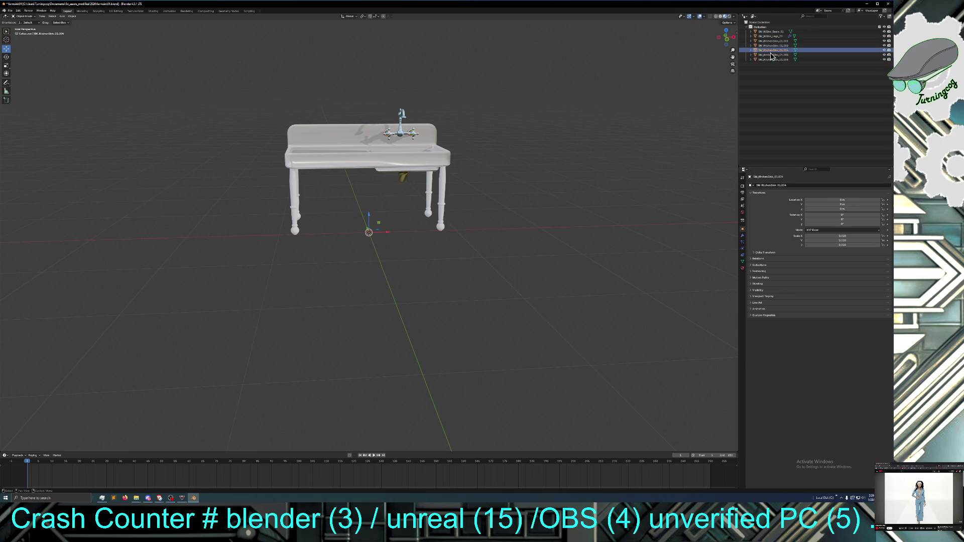
middle_drag(570, 97, 562, 95)
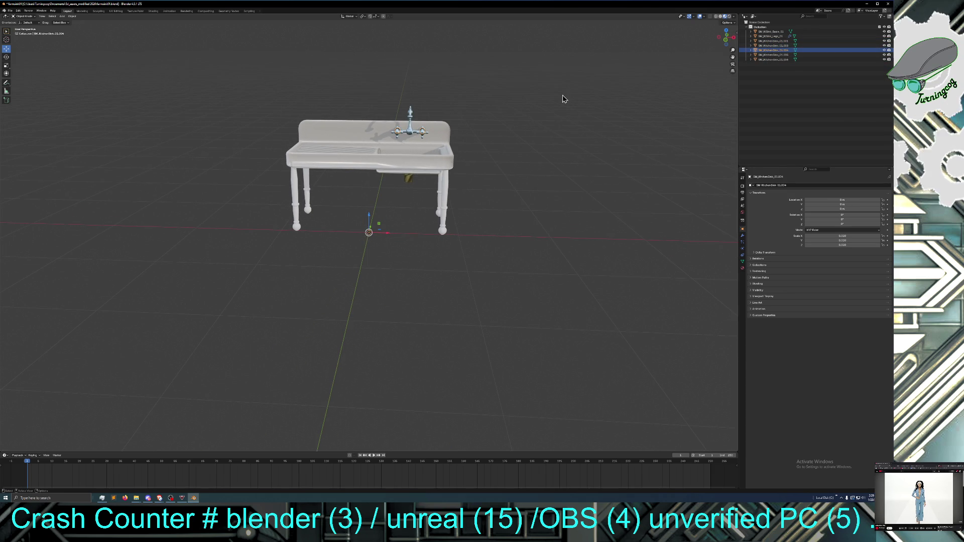
Select faucet object SM_KitchenSink_01.001 and set its origin to its geometry
click(782, 41)
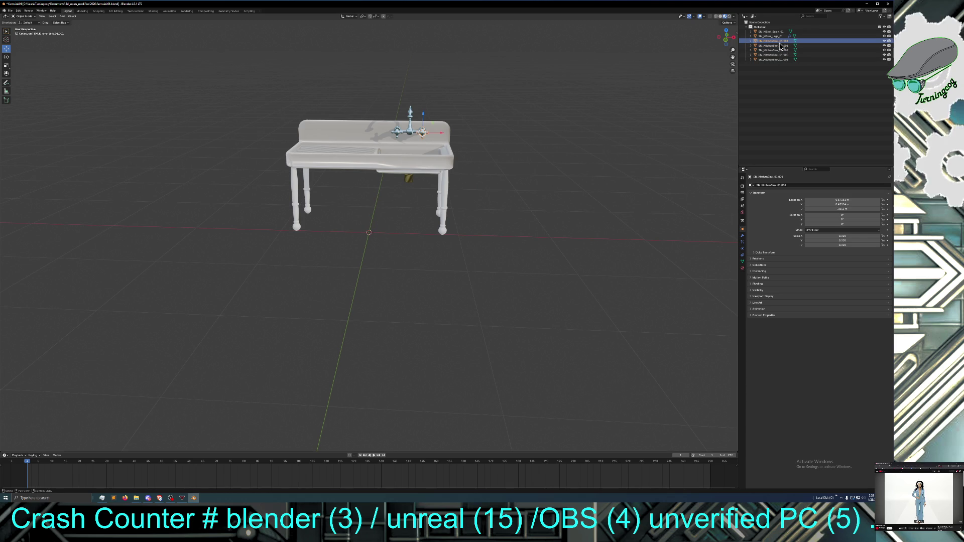
right_click(780, 45)
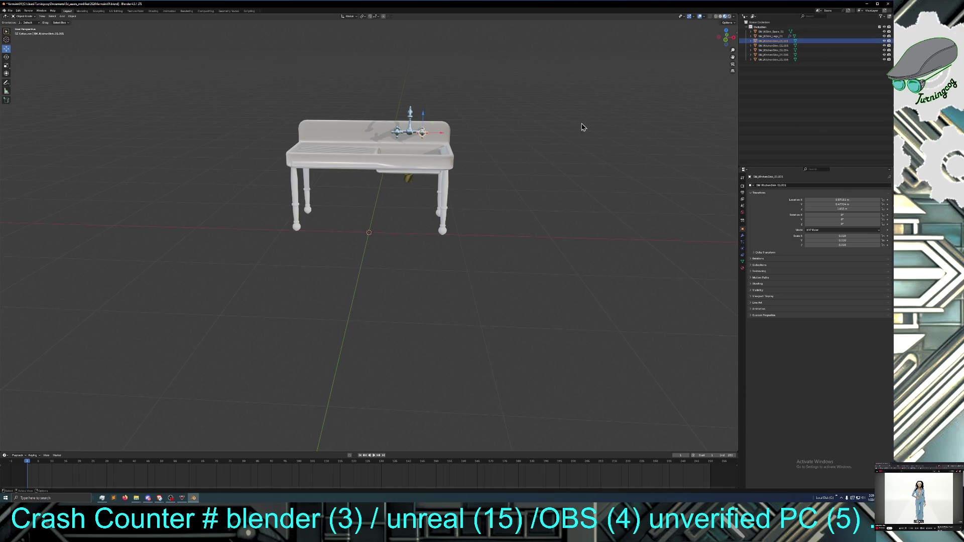
middle_drag(422, 137, 440, 140)
right_click(439, 141)
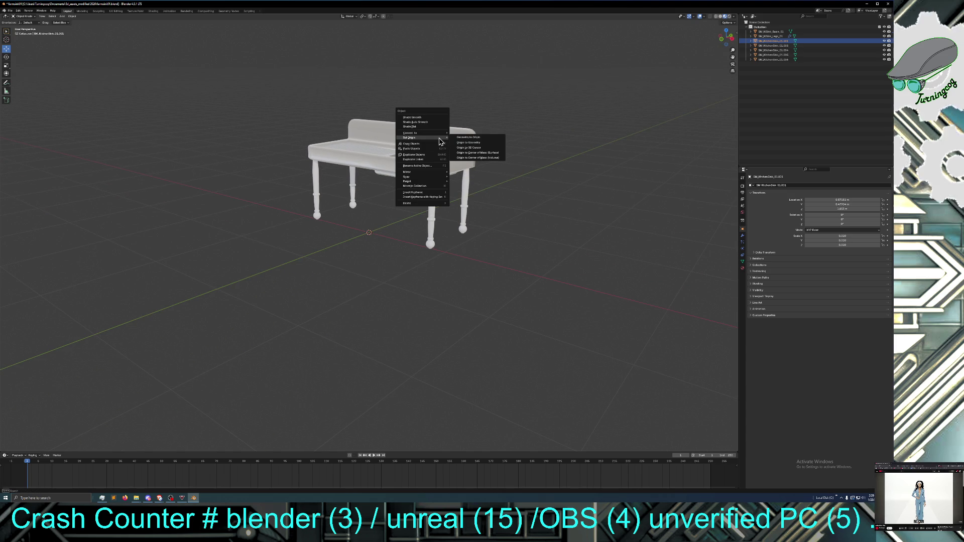
click(467, 142)
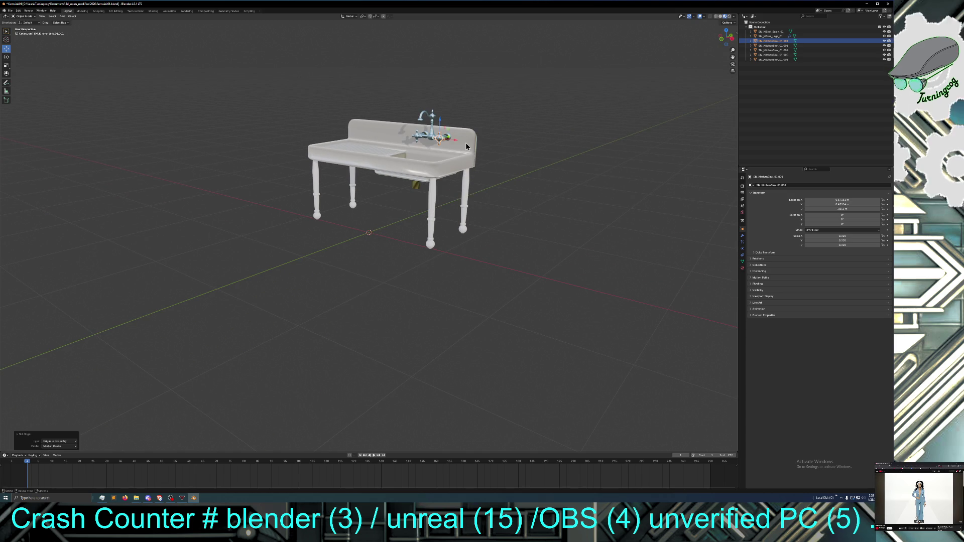
mouse_move(457, 152)
middle_down()
mouse_move(436, 150)
mouse_move(455, 152)
middle_up()
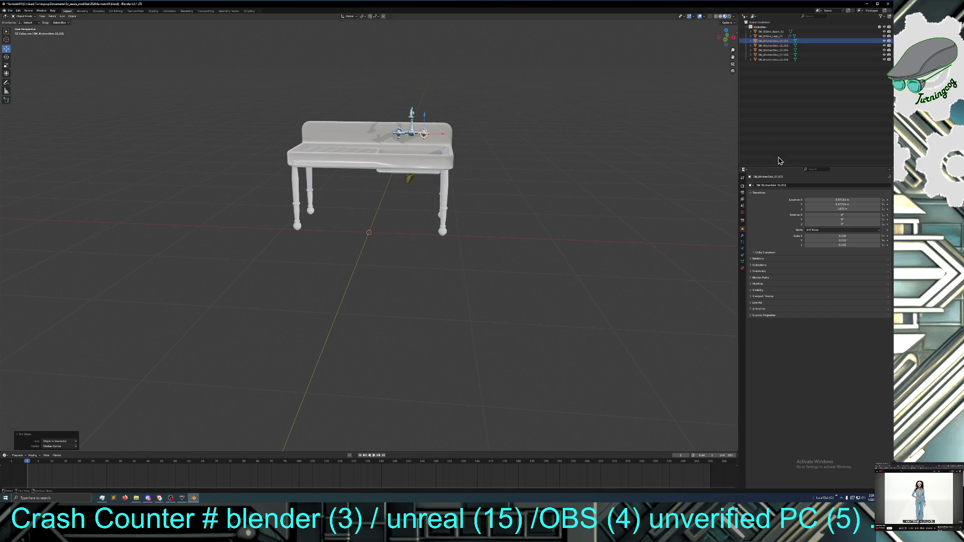
click(767, 185)
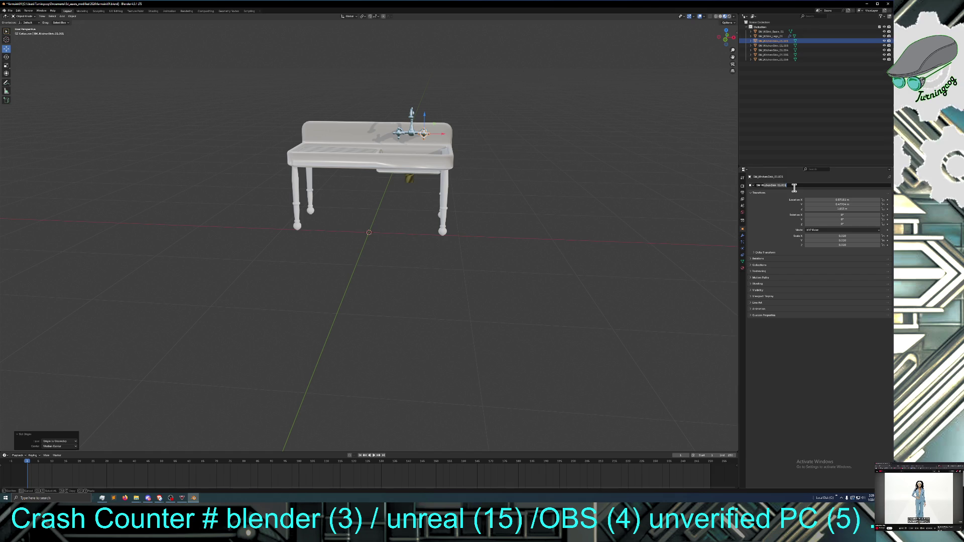
Rename the faucet object so its name ends in 'Faucet_01'
key(BackSpace)
key(BackSpace)
key(BackSpace)
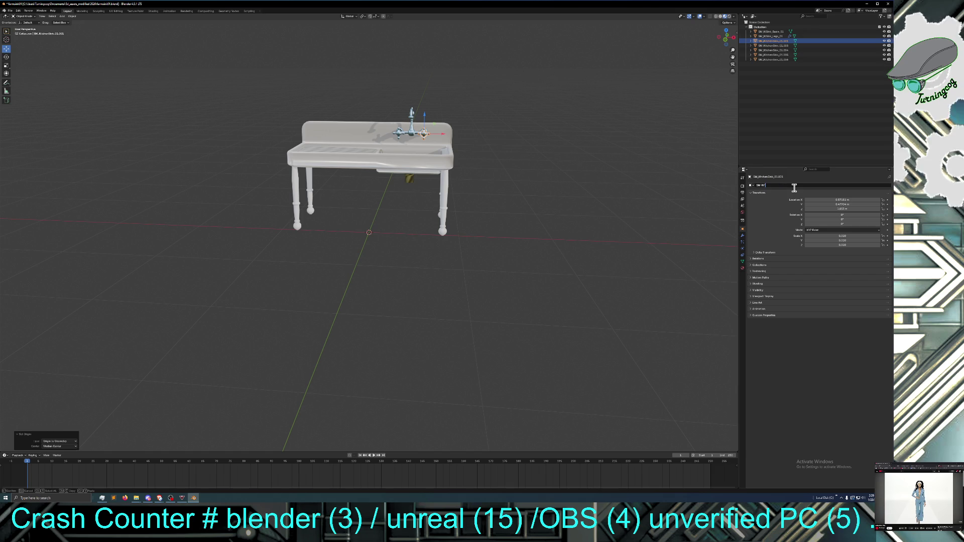
text(Fauce)
text(t)
text(_01)
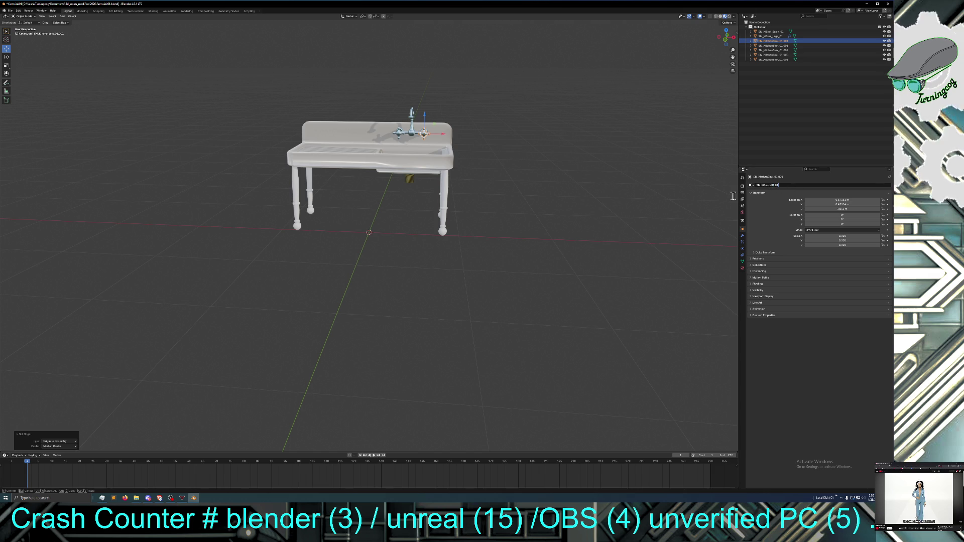
key(Return)
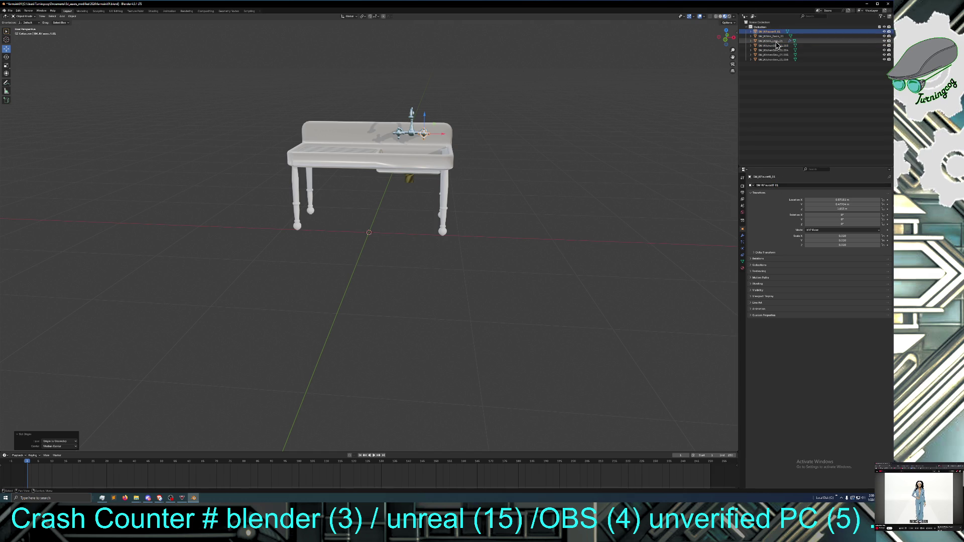
Check SM_KitchenSink_01.003, then reselect the renamed faucet's name field
click(778, 46)
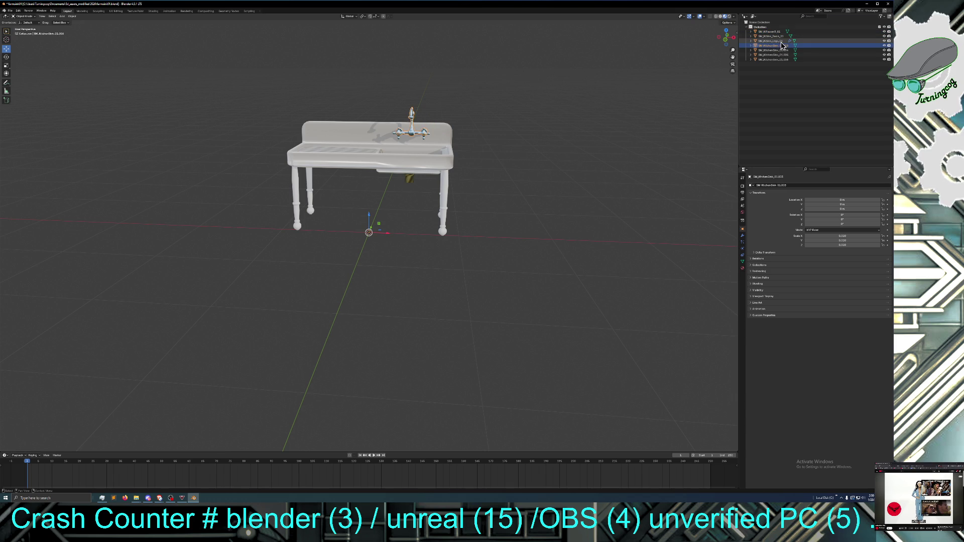
click(775, 31)
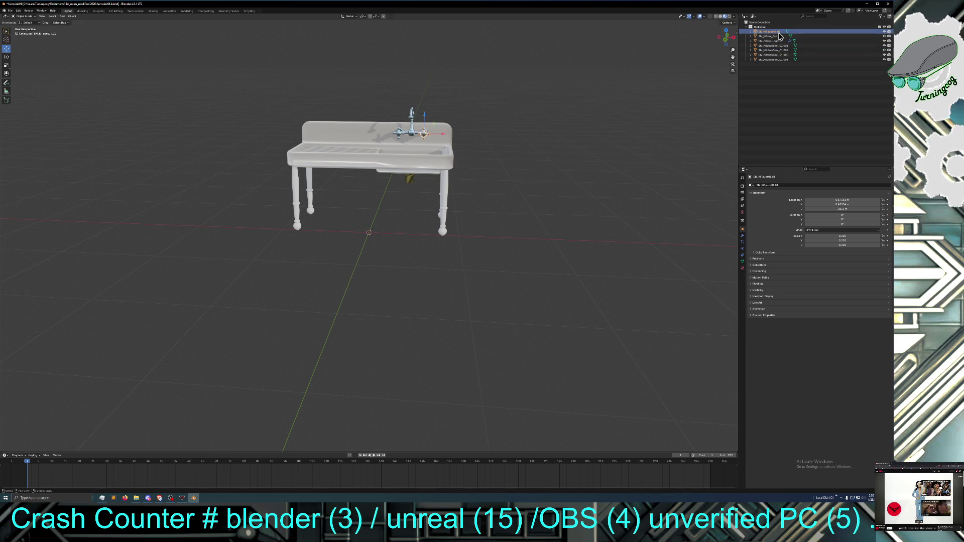
click(787, 185)
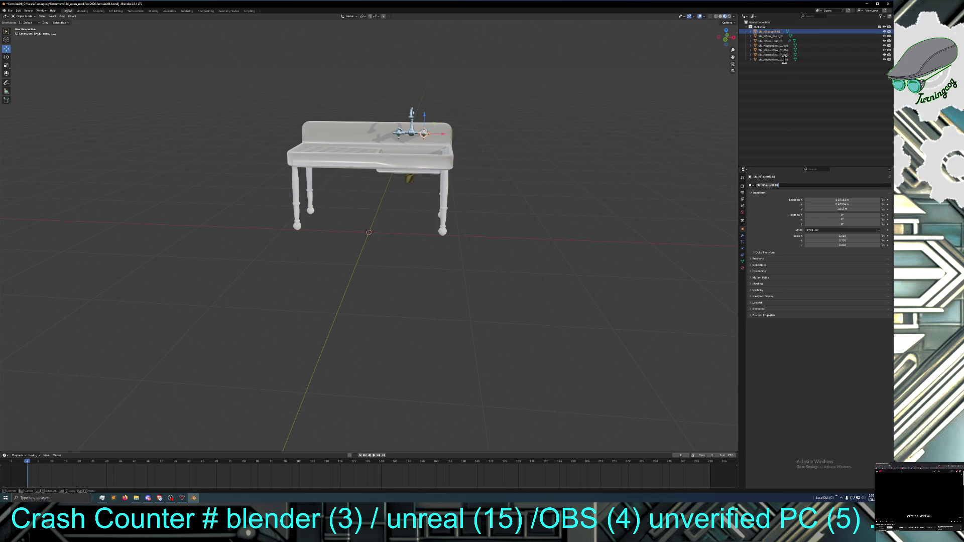
click(414, 133)
Rename SM_KitchenSink_01.003 to a faucet 'Body' name built from the pasted faucet name
click(414, 133)
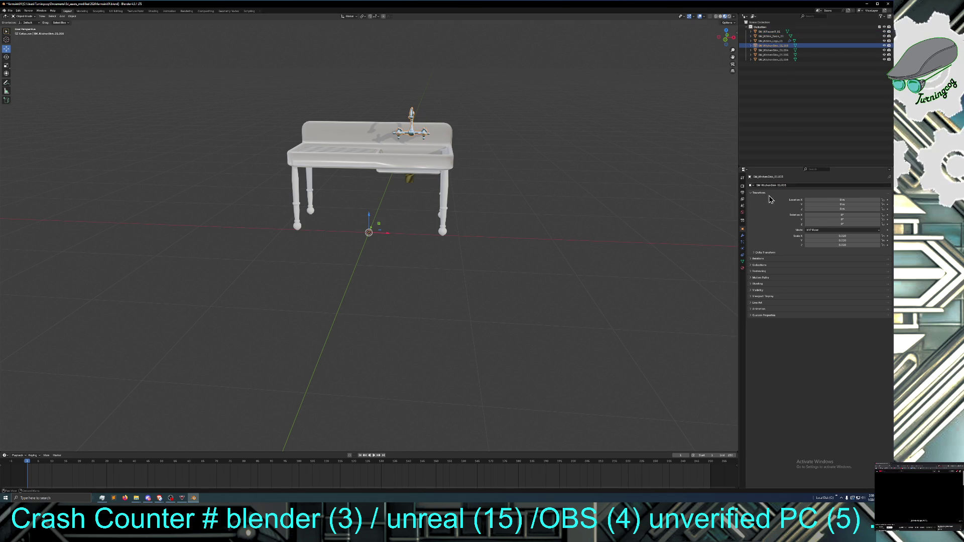
double_click(782, 185)
text(SM_KiFaucetR_01)
key(BackSpace)
text(Body_01)
key(BackSpace)
key(BackSpace)
key(BackSpace)
key(Return)
click(399, 131)
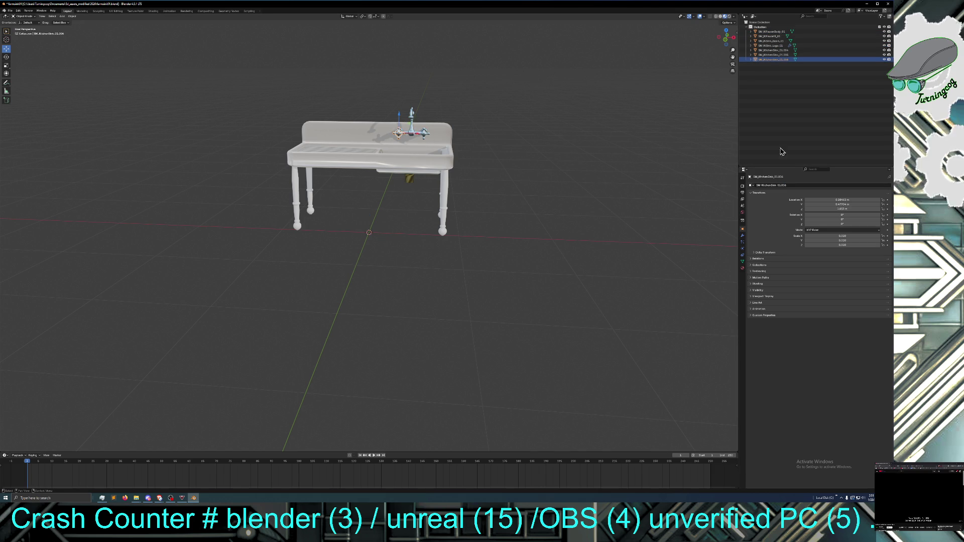
Rename the selected part to SM_KFaucetL_01, then pick SM_KitchenSink_01.004 for renaming
click(790, 184)
key(BackSpace)
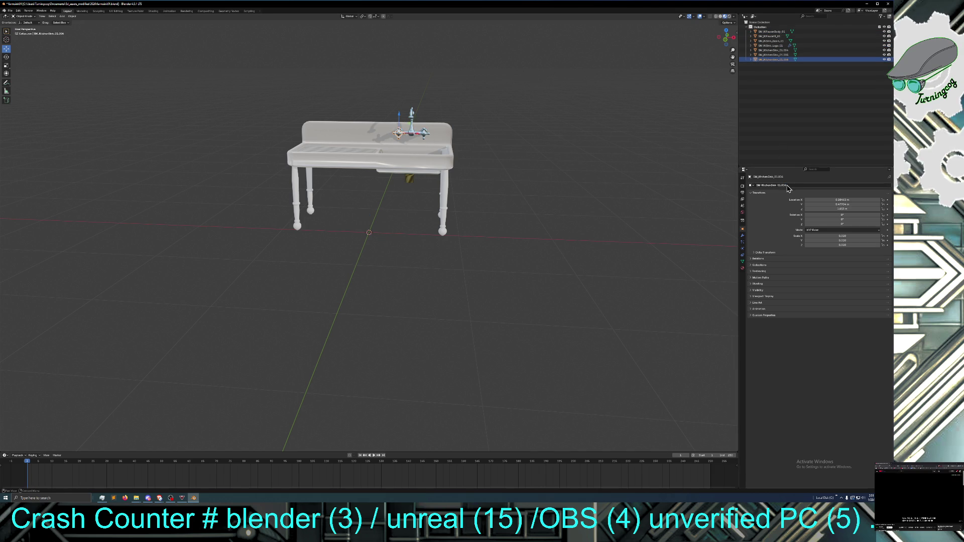
key(ctrl+a)
key(ctrl+v)
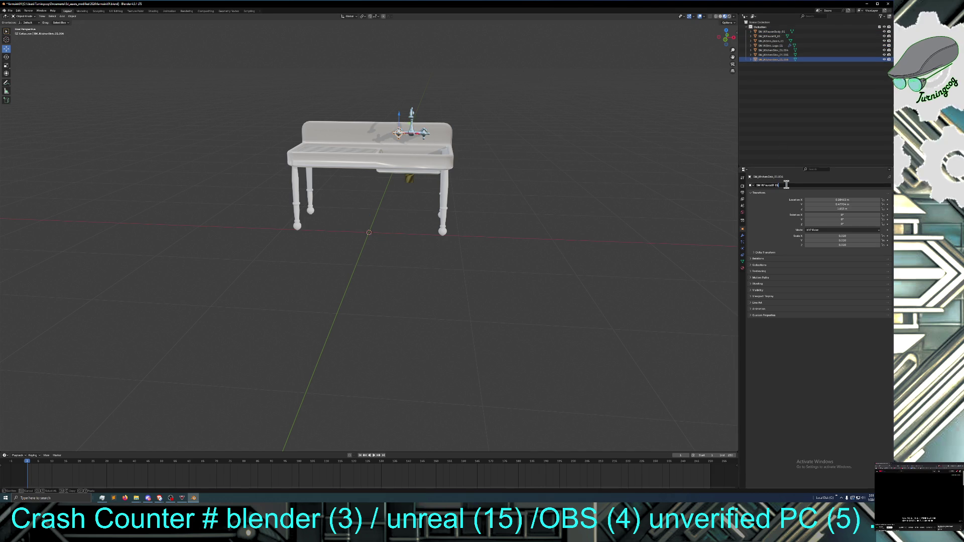
key(Left)
key(Left)
key(Left)
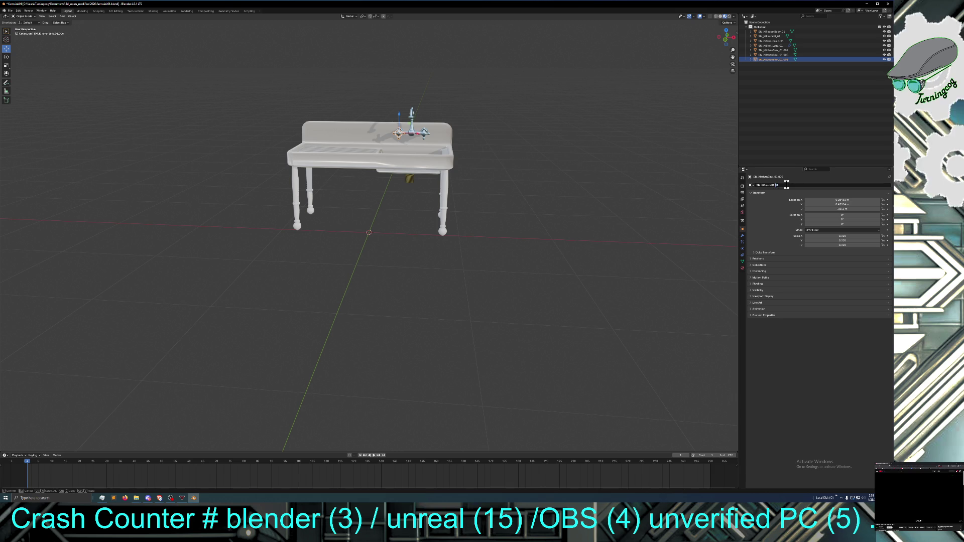
key(BackSpace)
text(L)
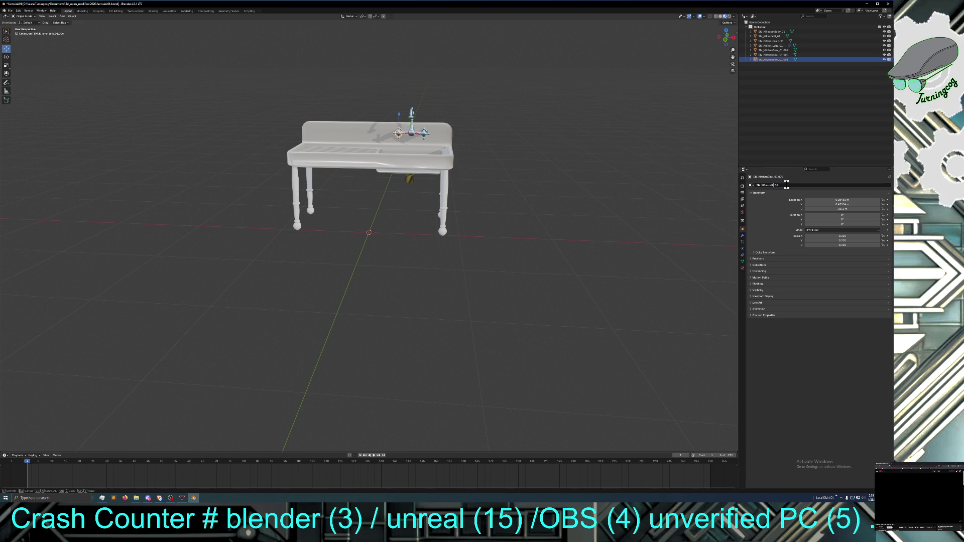
key(Return)
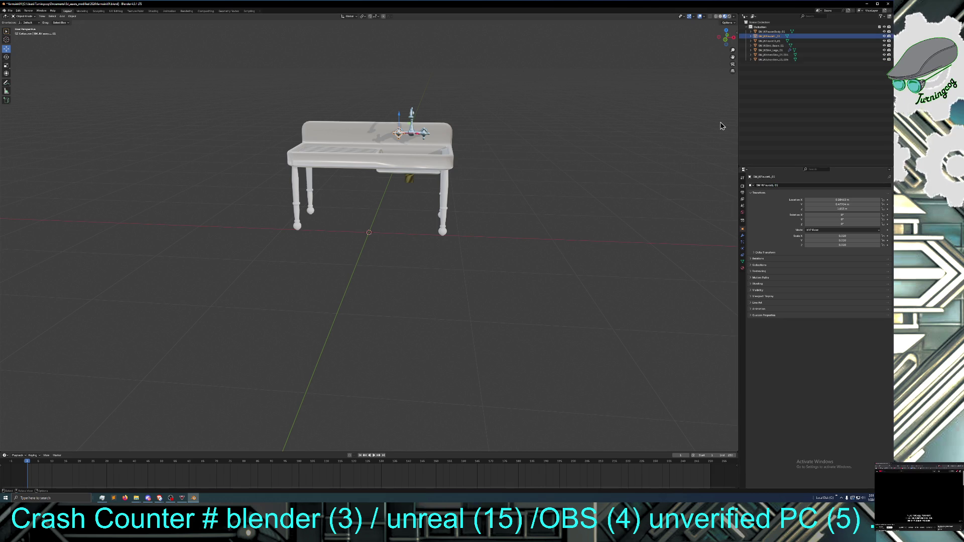
click(778, 55)
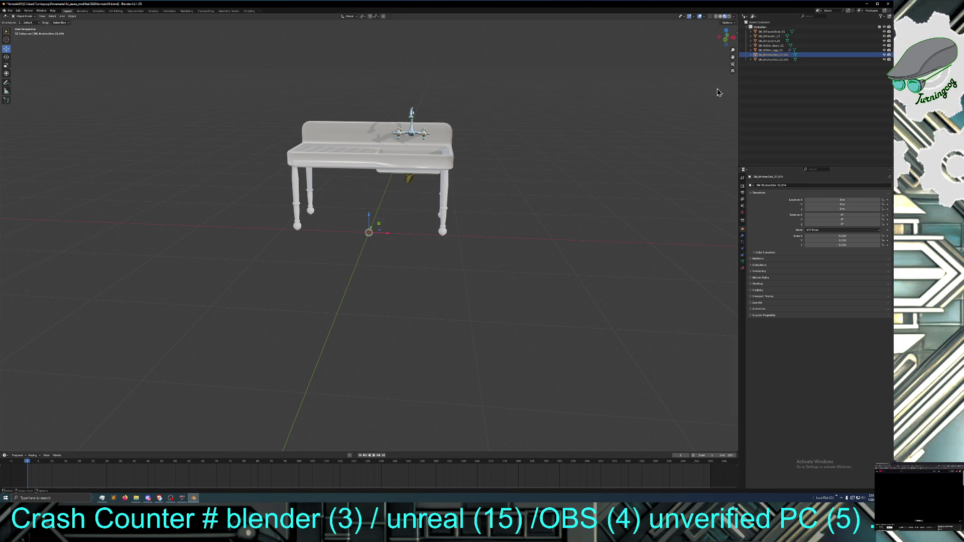
click(790, 183)
Rename SM_KitchenSink_01.004 to a pasted faucet name edited with 'tHa' before the suffix
key(ctrl+v)
key(Left)
key(Left)
key(Left)
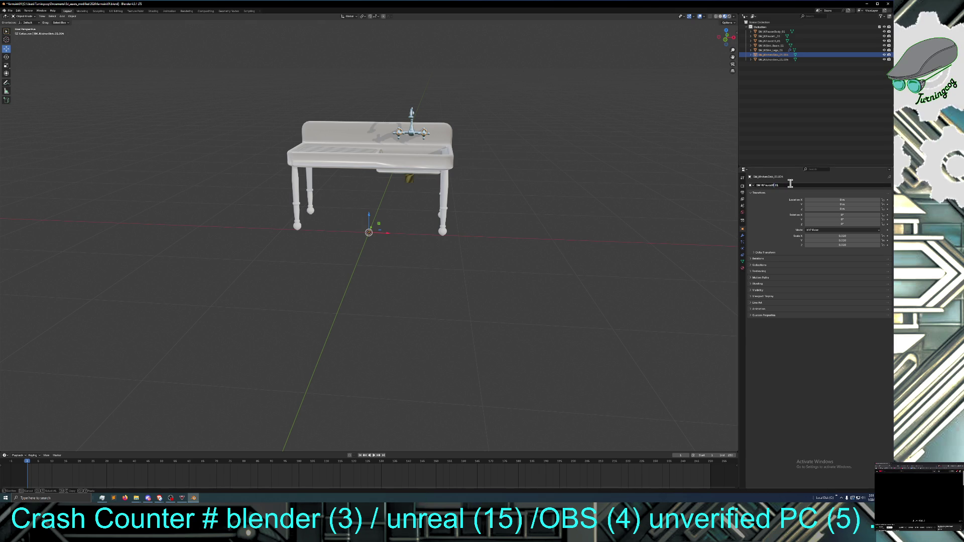
key(BackSpace)
text(t)
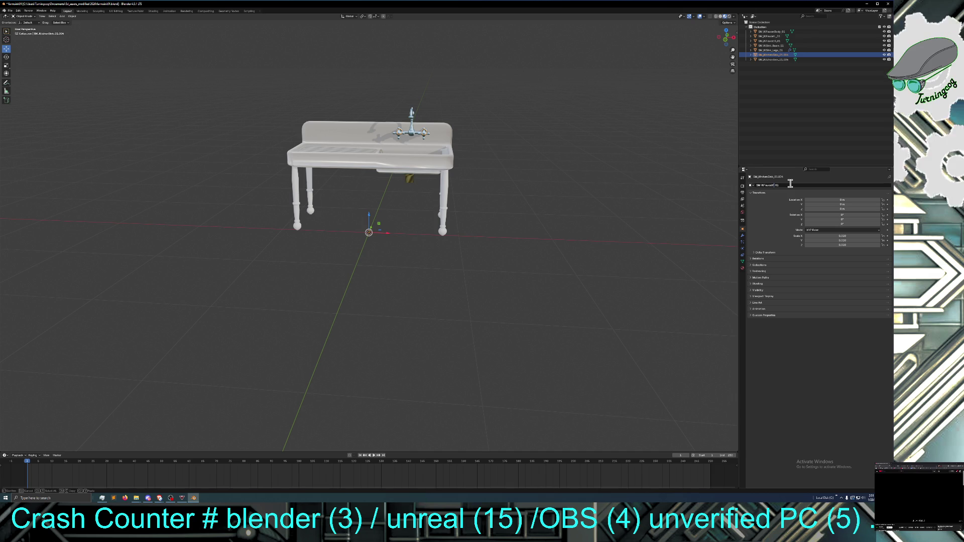
text(Ha)
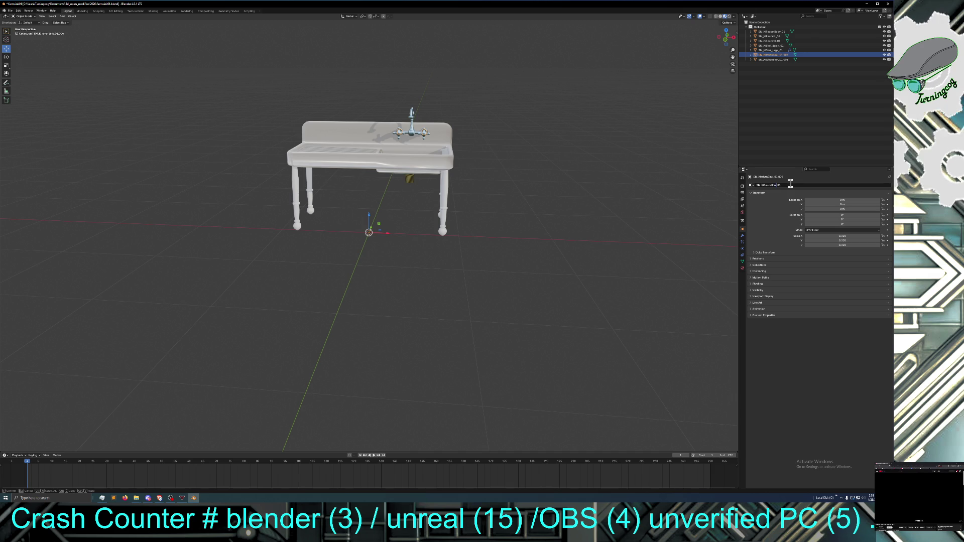
key(Return)
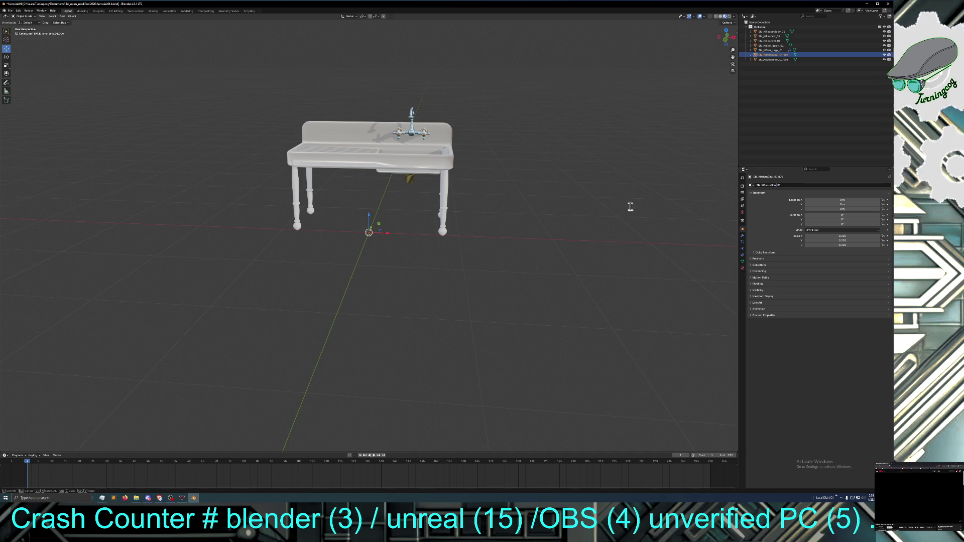
Rename SM_KitchenSink_01.005 to SM_KFaucetDrain_01, then deselect and view the sink from below
click(776, 59)
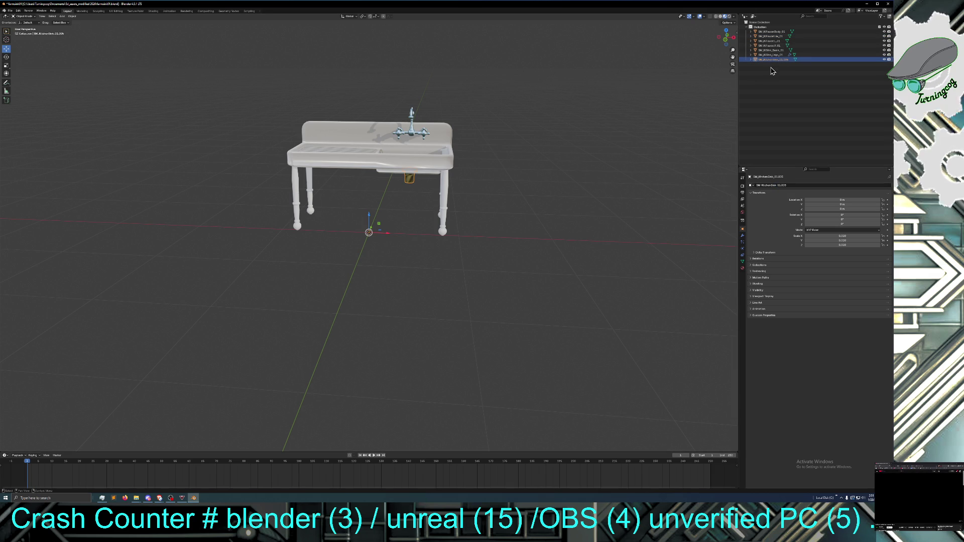
double_click(788, 185)
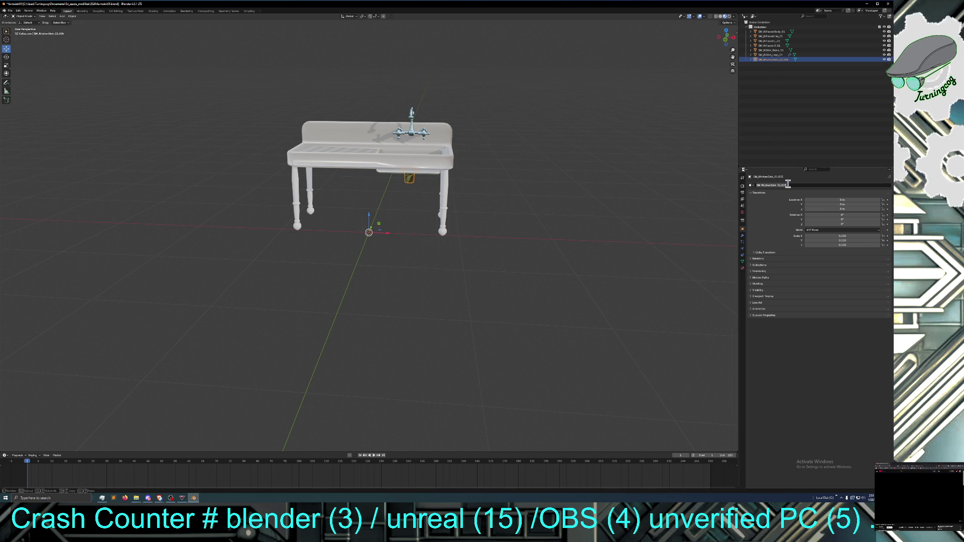
key(ctrl+v)
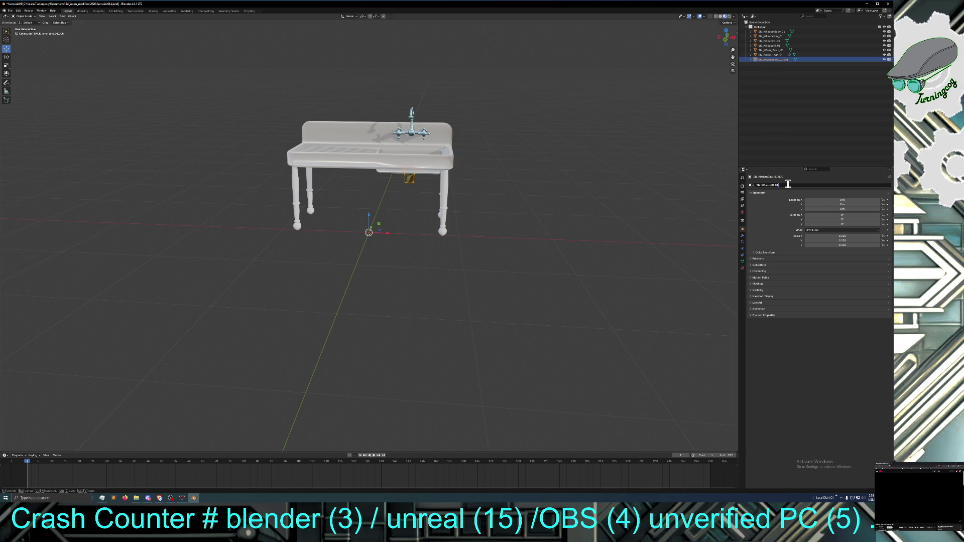
key(Left)
key(Left)
key(Left)
key(BackSpace)
text(Drain)
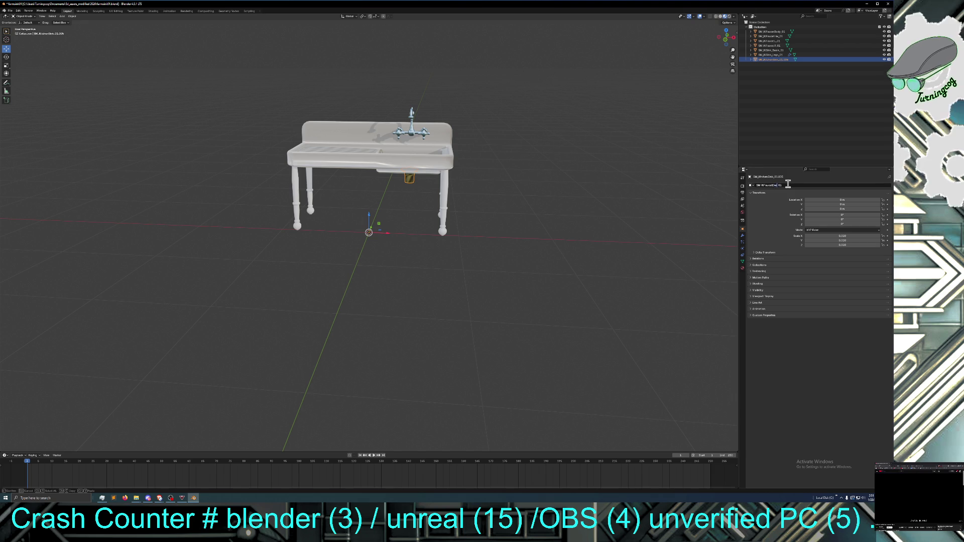
key(Return)
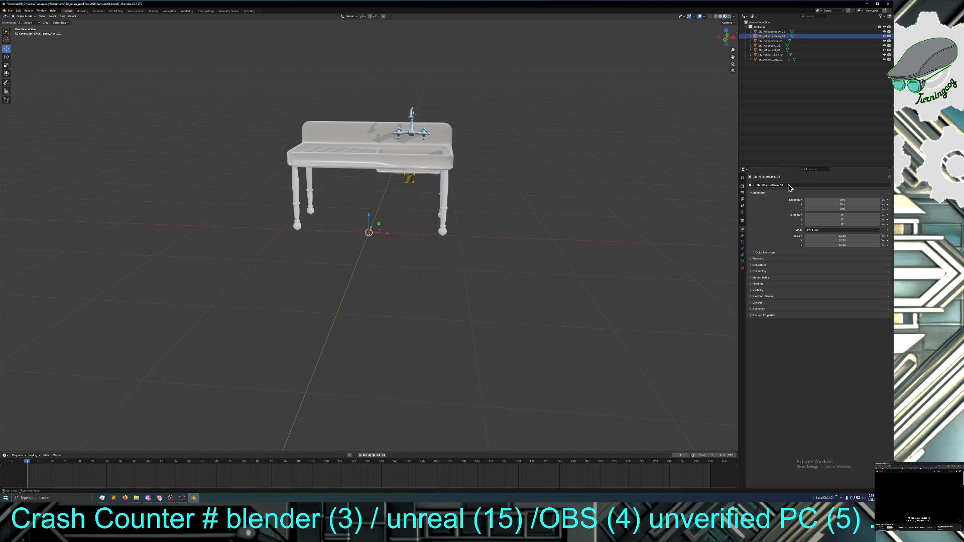
click(652, 141)
mouse_move(639, 183)
middle_down()
mouse_move(581, 189)
mouse_move(507, 170)
mouse_move(430, 184)
mouse_move(495, 181)
mouse_move(434, 184)
middle_up()
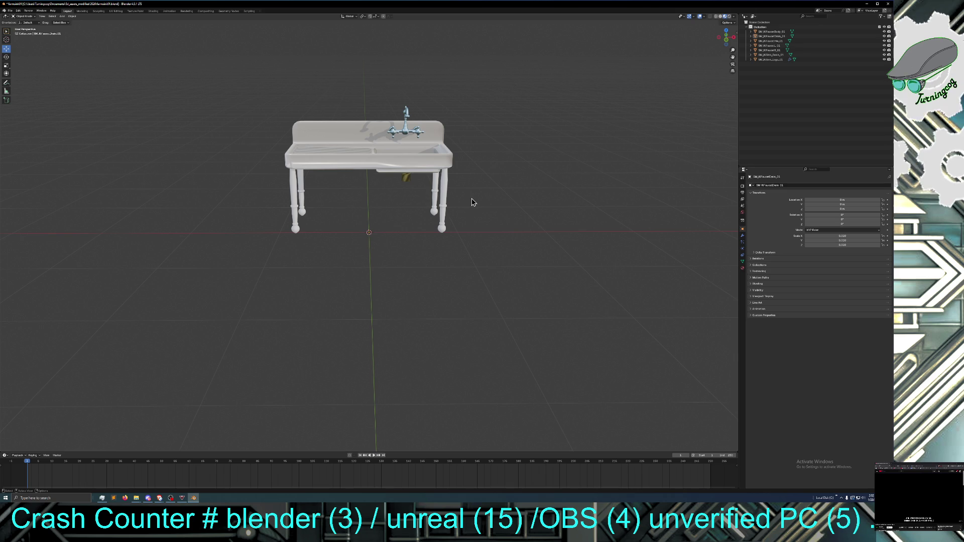
key(KP_3)
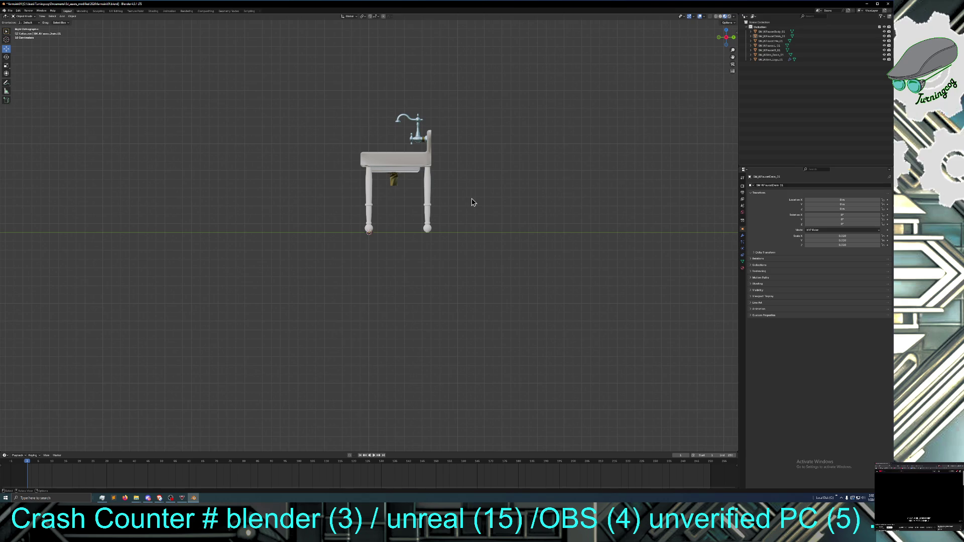
mouse_move(472, 202)
middle_down()
mouse_move(503, 213)
mouse_move(507, 229)
middle_up()
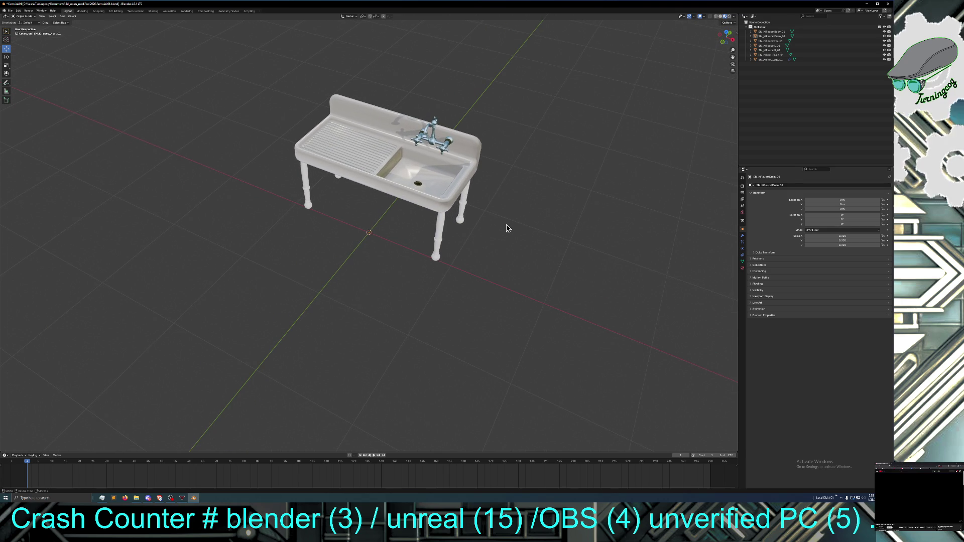
drag(236, 58, 542, 297)
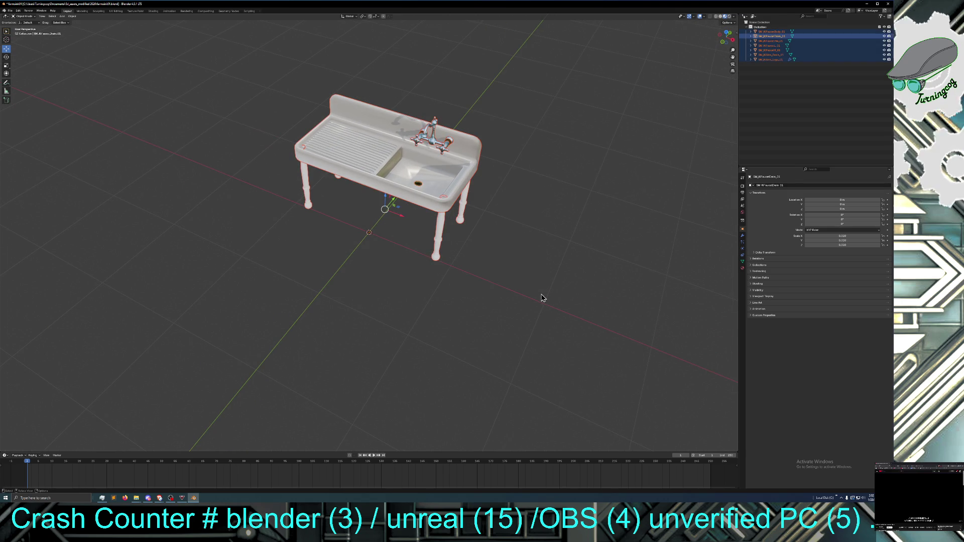
mouse_move(376, 264)
middle_down()
mouse_move(329, 241)
mouse_move(293, 241)
mouse_move(297, 254)
mouse_move(373, 248)
mouse_move(404, 215)
middle_up()
click(477, 201)
middle_drag(478, 201, 471, 215)
mouse_move(410, 124)
middle_down()
mouse_move(393, 119)
mouse_move(324, 145)
middle_up()
click(324, 146)
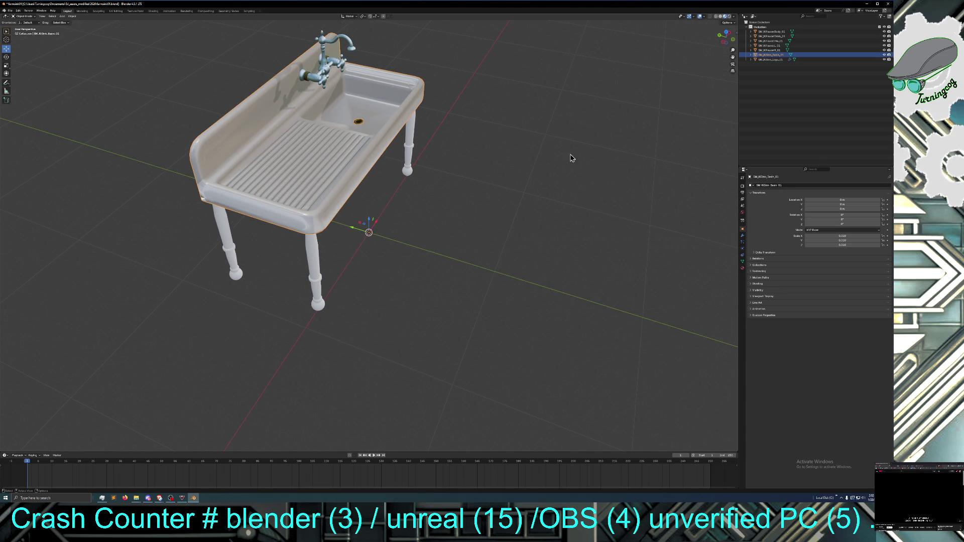
Hide the basin, scale the four legs along Z, then unhide the basin and deselect
click(883, 55)
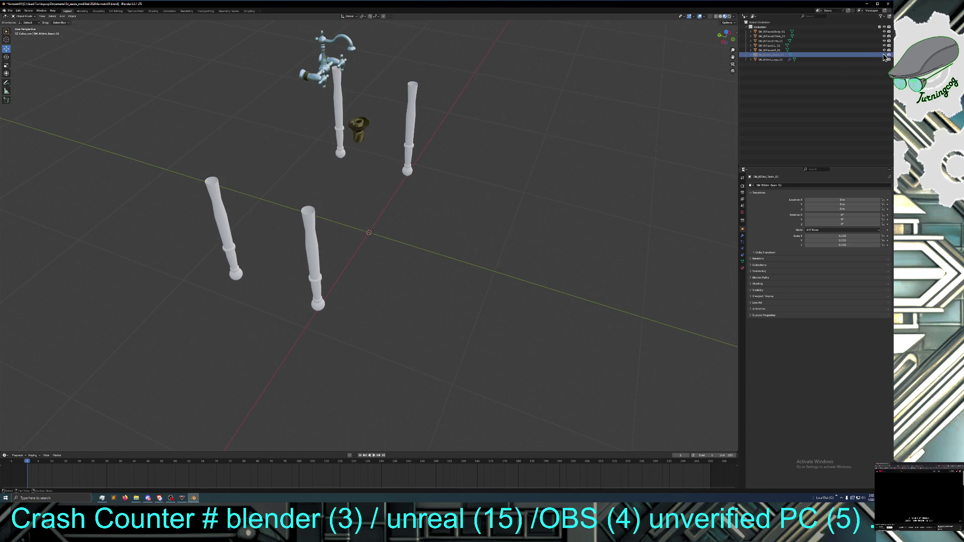
click(314, 216)
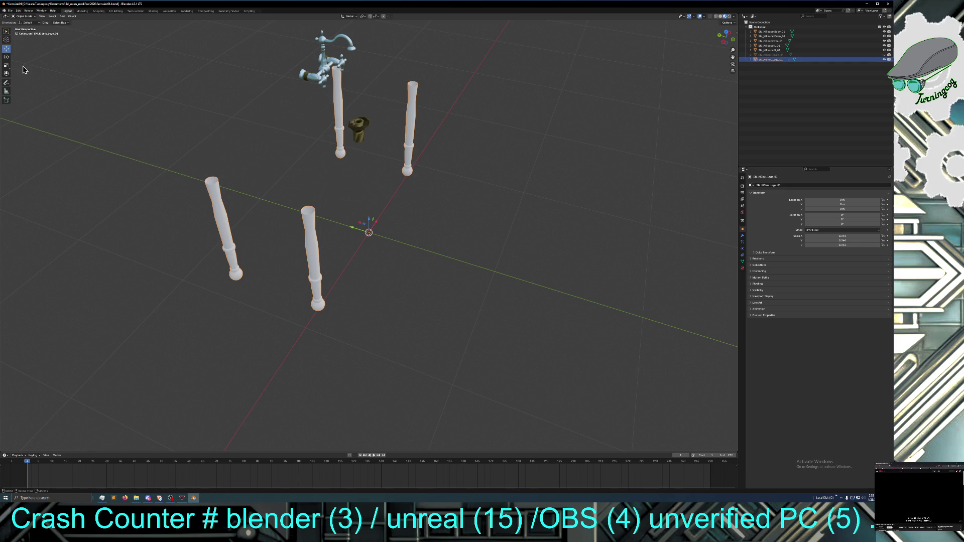
click(7, 66)
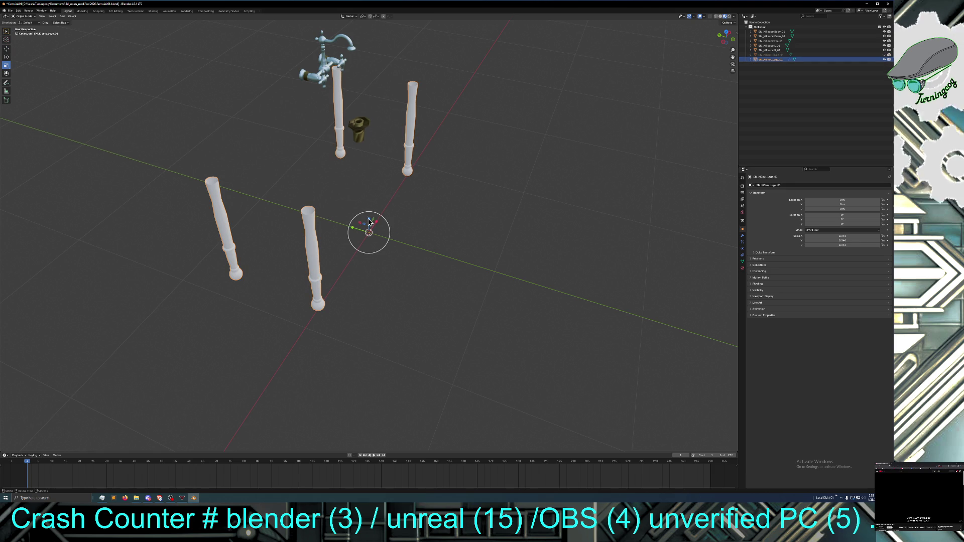
drag(369, 223, 369, 223)
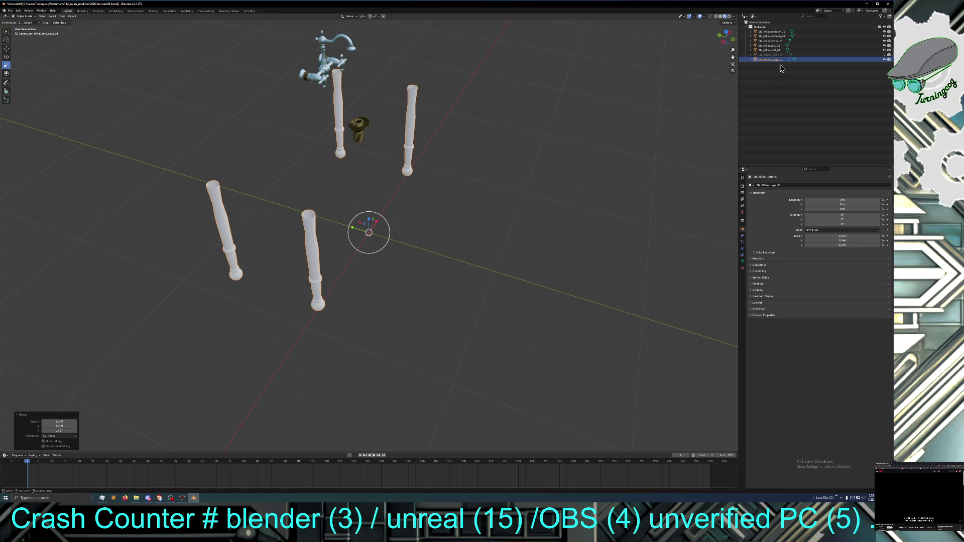
click(883, 55)
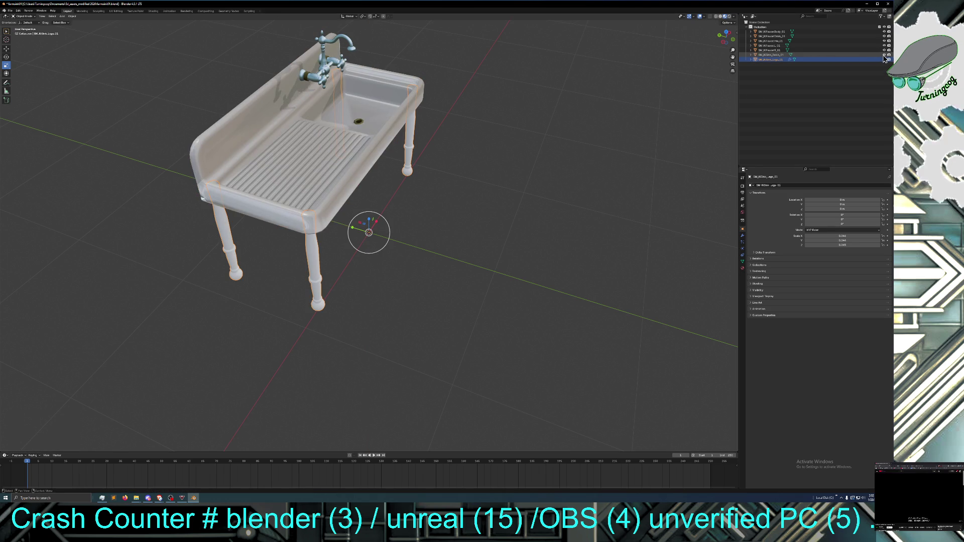
mouse_move(445, 161)
middle_down()
mouse_move(469, 155)
mouse_move(471, 182)
mouse_move(455, 174)
mouse_move(429, 213)
mouse_move(408, 124)
mouse_move(419, 156)
mouse_move(498, 143)
mouse_move(476, 144)
mouse_move(471, 130)
mouse_move(430, 131)
middle_up()
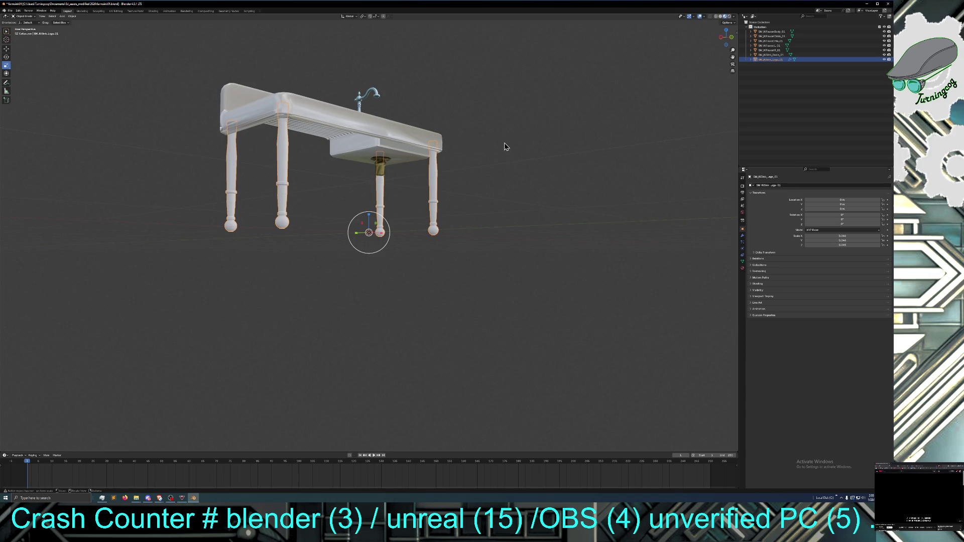
click(502, 158)
mouse_move(506, 157)
middle_down()
mouse_move(493, 164)
mouse_move(524, 159)
middle_up()
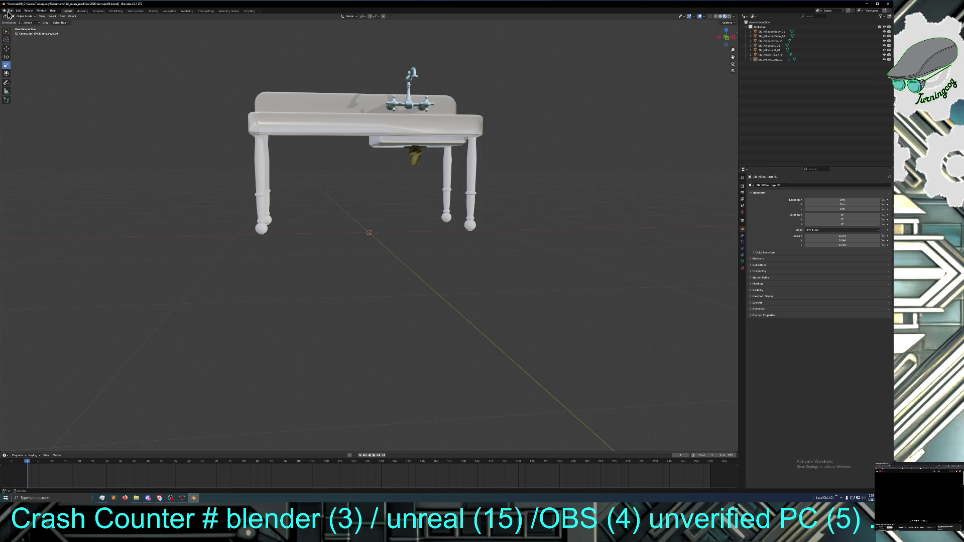
click(10, 11)
click(28, 45)
mouse_move(163, 142)
middle_down()
mouse_move(161, 157)
mouse_move(166, 134)
mouse_move(150, 133)
mouse_move(166, 135)
mouse_move(161, 129)
middle_up()
scroll(161, 155, down, 2)
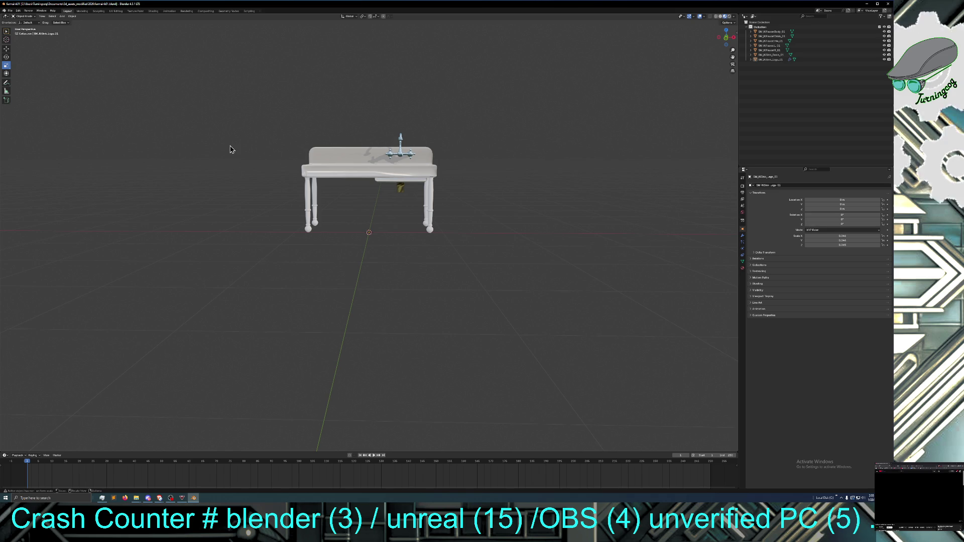
mouse_move(228, 152)
middle_down()
mouse_move(232, 172)
mouse_move(241, 157)
mouse_move(229, 157)
mouse_move(238, 161)
middle_up()
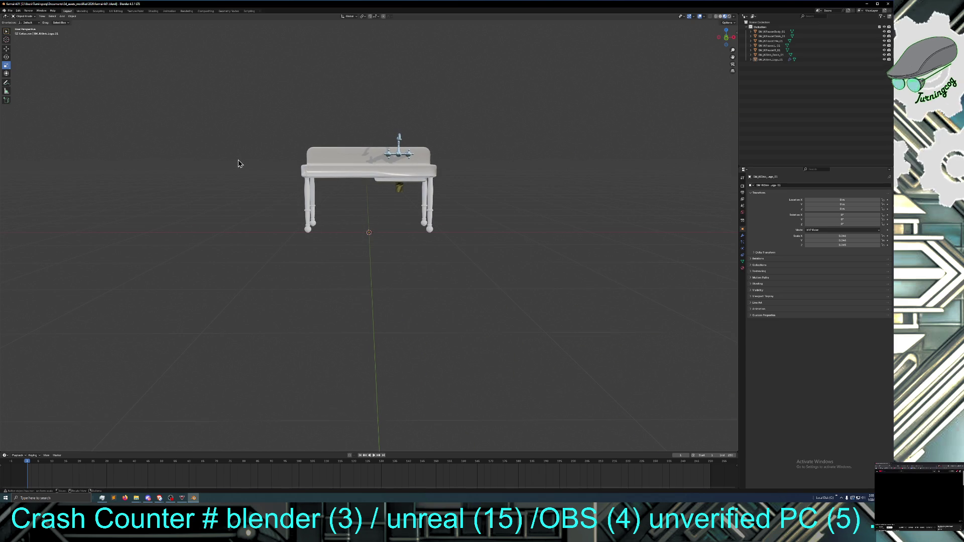
middle_drag(239, 164, 241, 167)
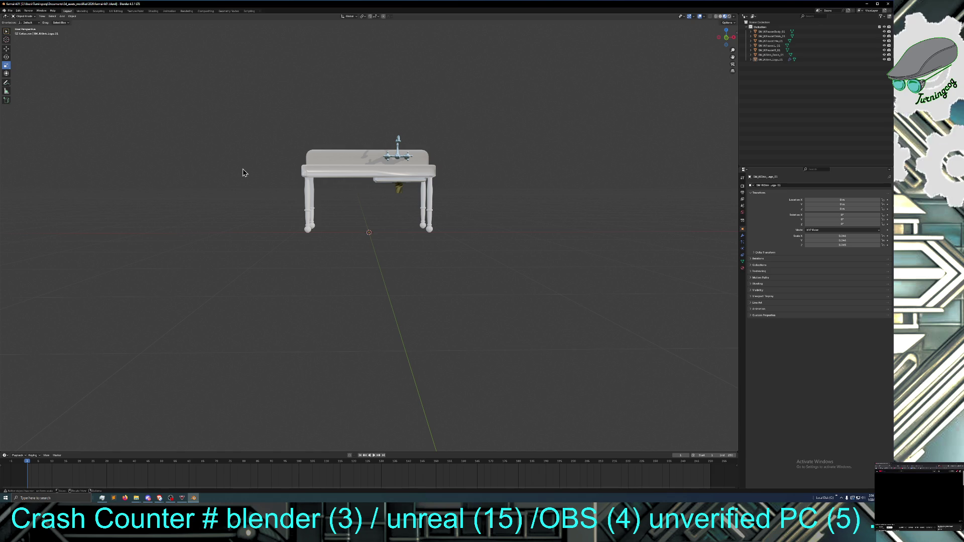
mouse_move(377, 203)
middle_down()
mouse_move(378, 223)
mouse_move(378, 189)
mouse_move(375, 226)
middle_up()
click(398, 175)
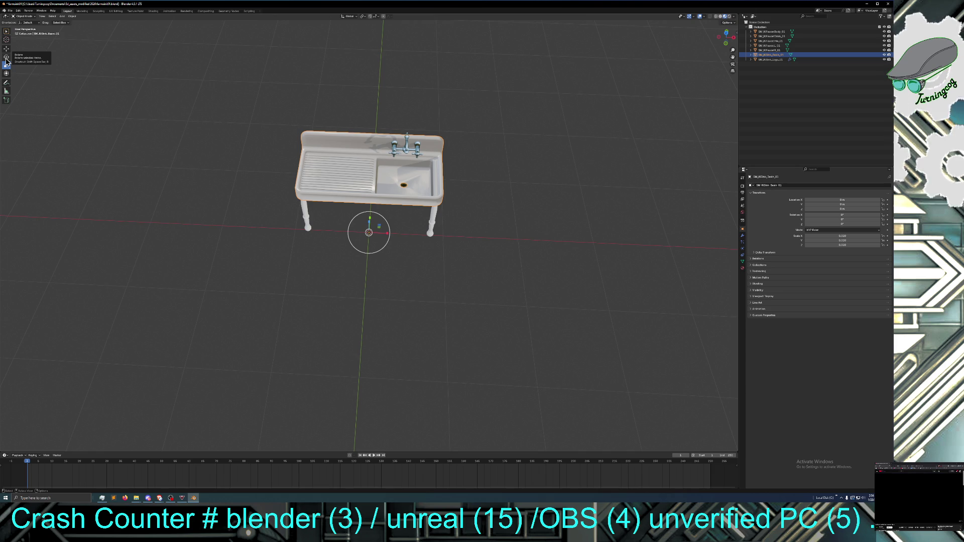
click(25, 17)
Put the sink in Edit Mode with Face select, viewing down into the basin
click(31, 28)
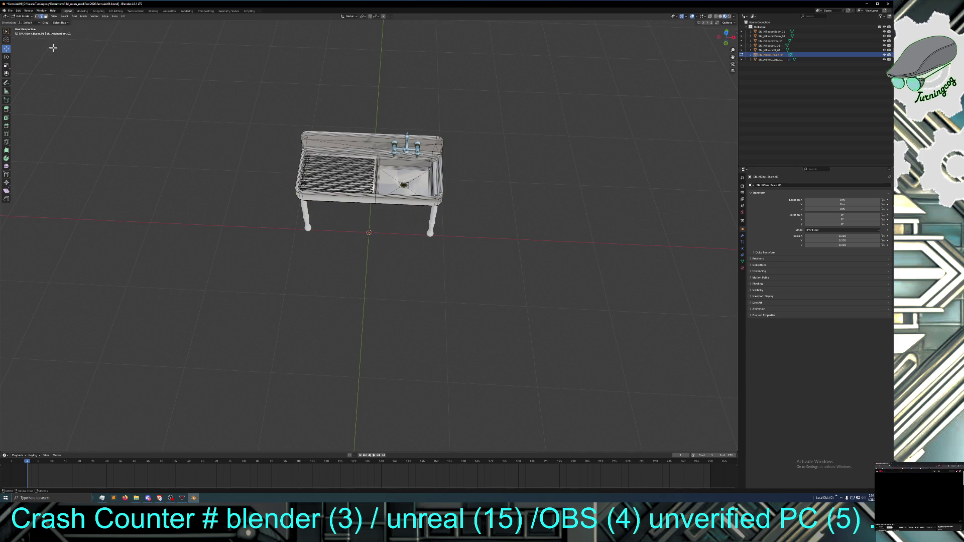
scroll(404, 245, up, 2)
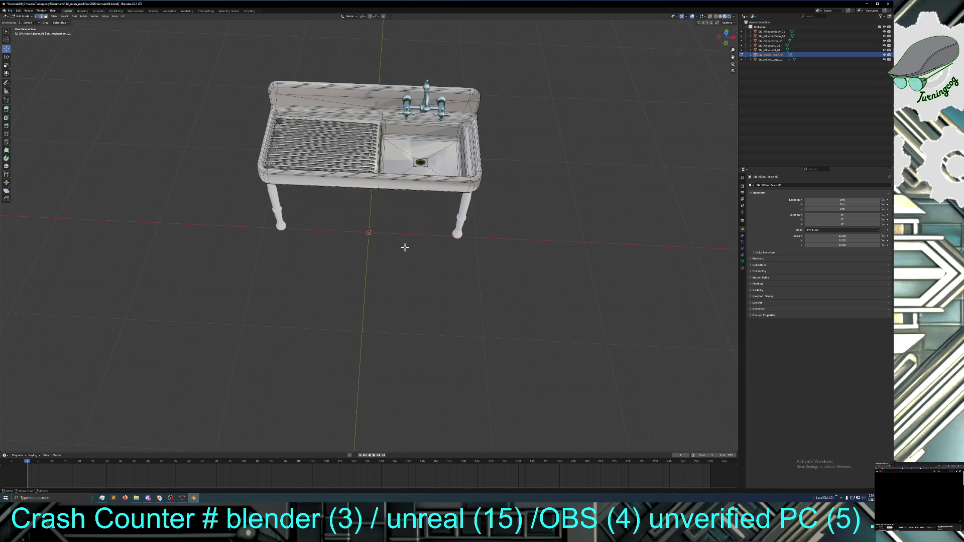
middle_drag(404, 247, 398, 245)
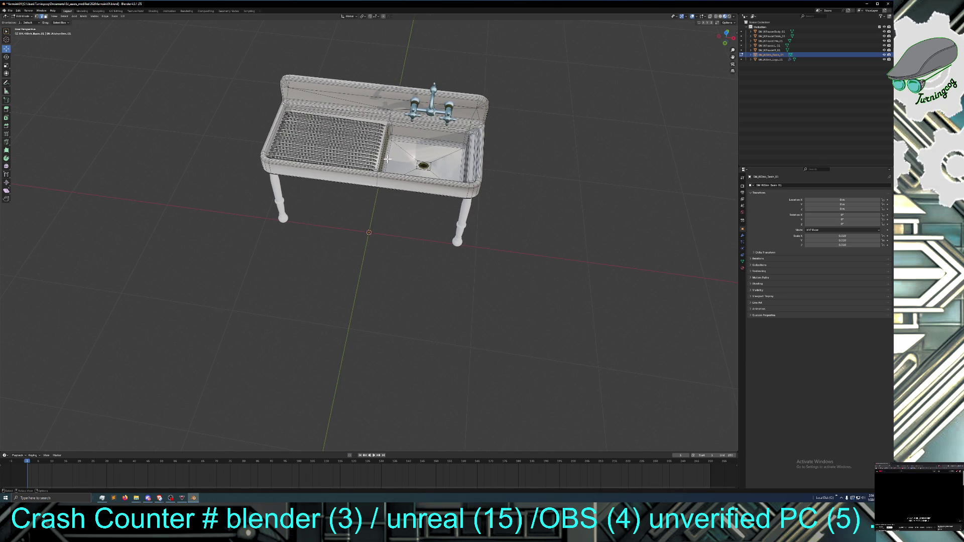
mouse_move(387, 159)
middle_down()
mouse_move(381, 171)
mouse_move(401, 182)
middle_up()
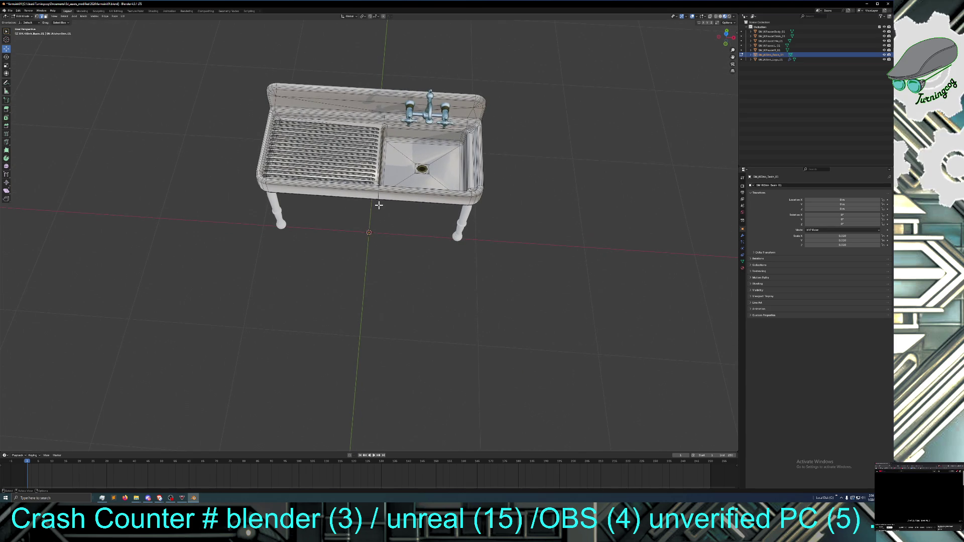
shift+click(406, 169)
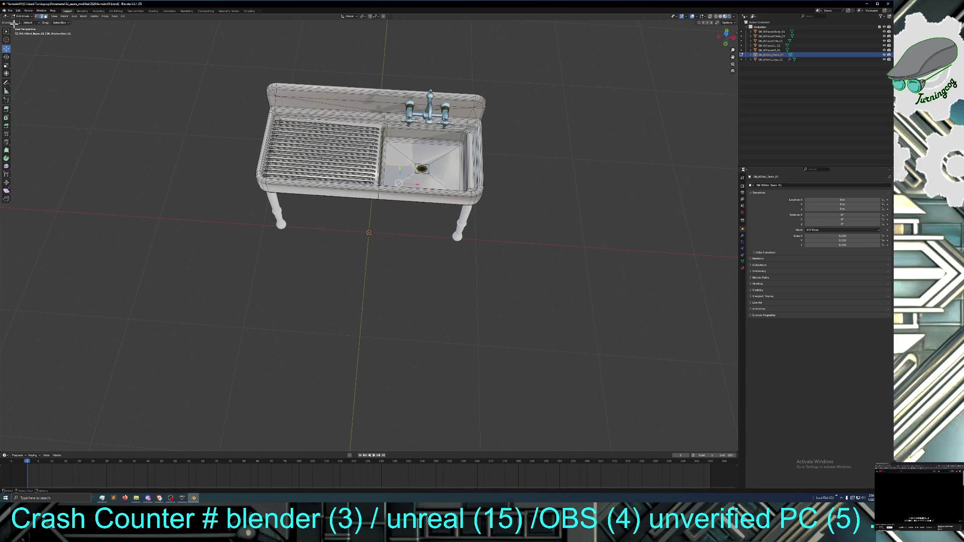
click(47, 16)
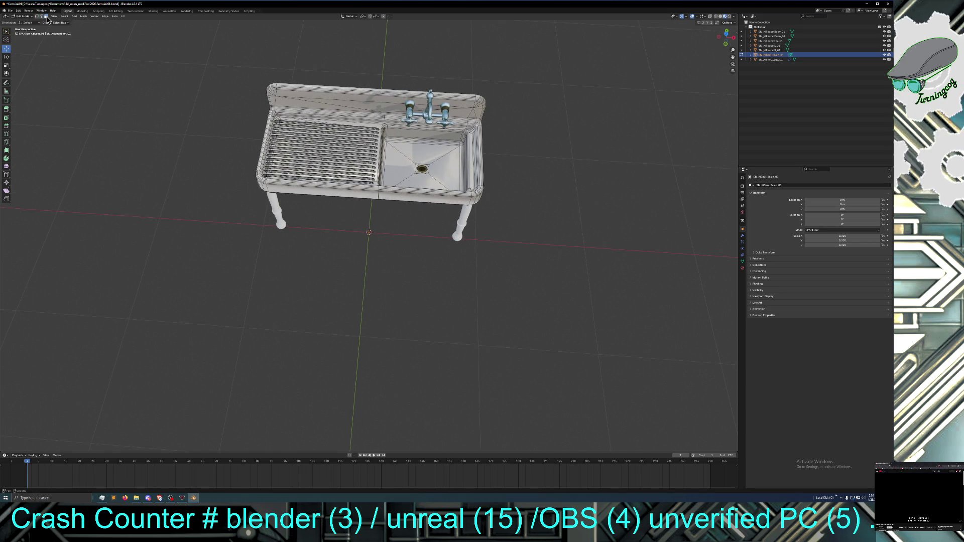
middle_drag(419, 191, 377, 226)
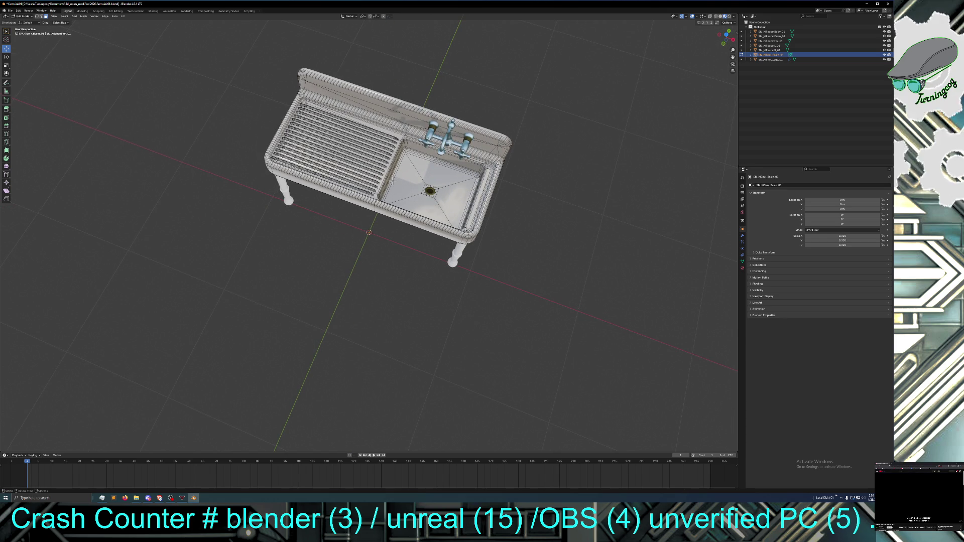
alt+click(395, 178)
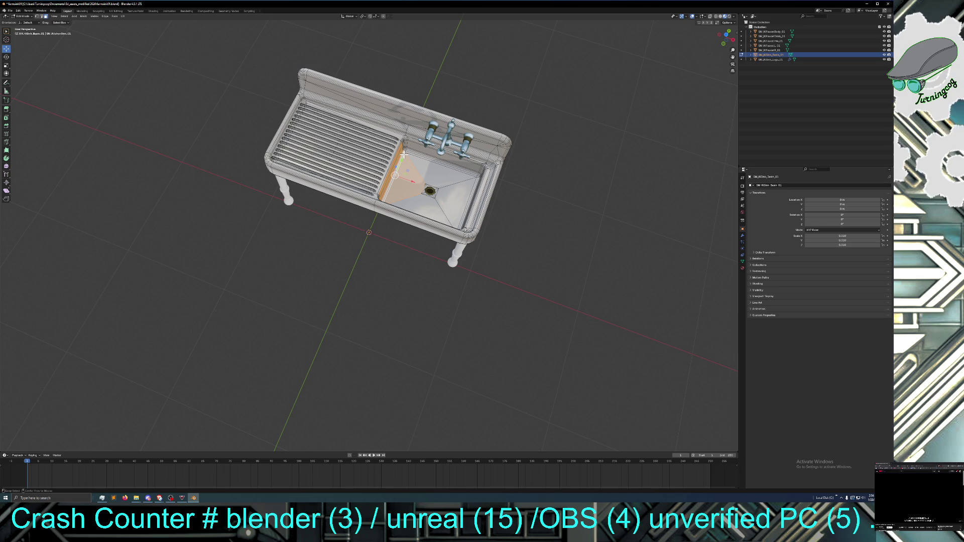
Select the basin's bottom faces around the drain
alt+click(410, 176)
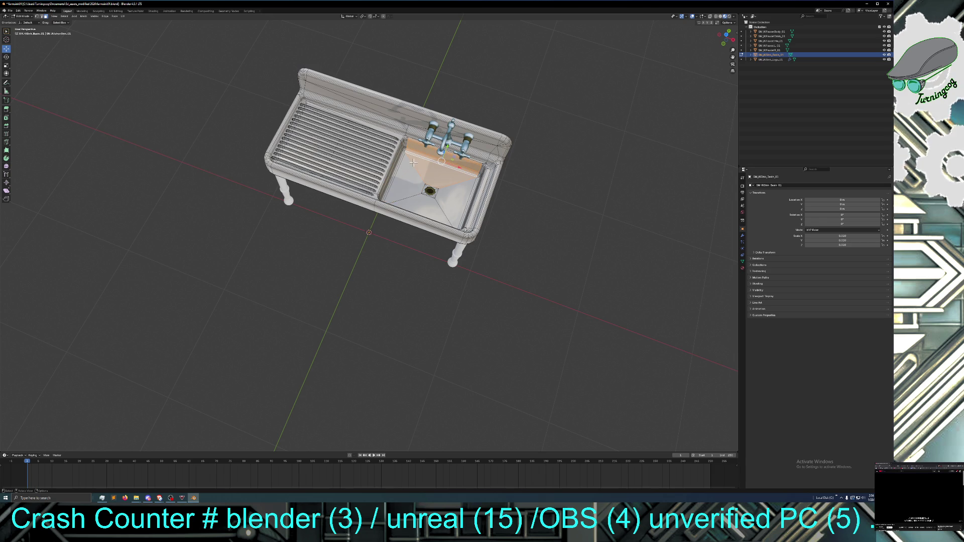
alt+click(410, 190)
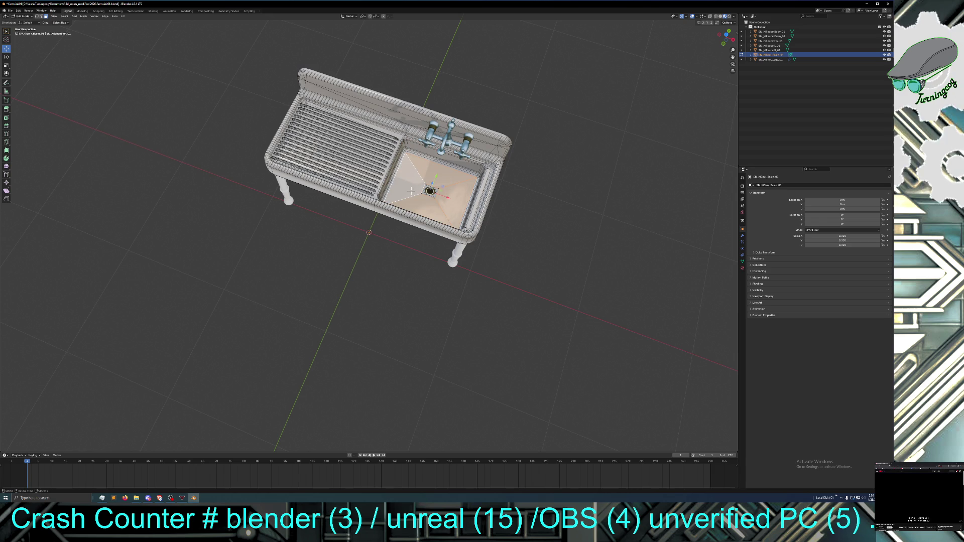
mouse_move(394, 213)
middle_down()
mouse_move(381, 232)
mouse_move(356, 199)
middle_up()
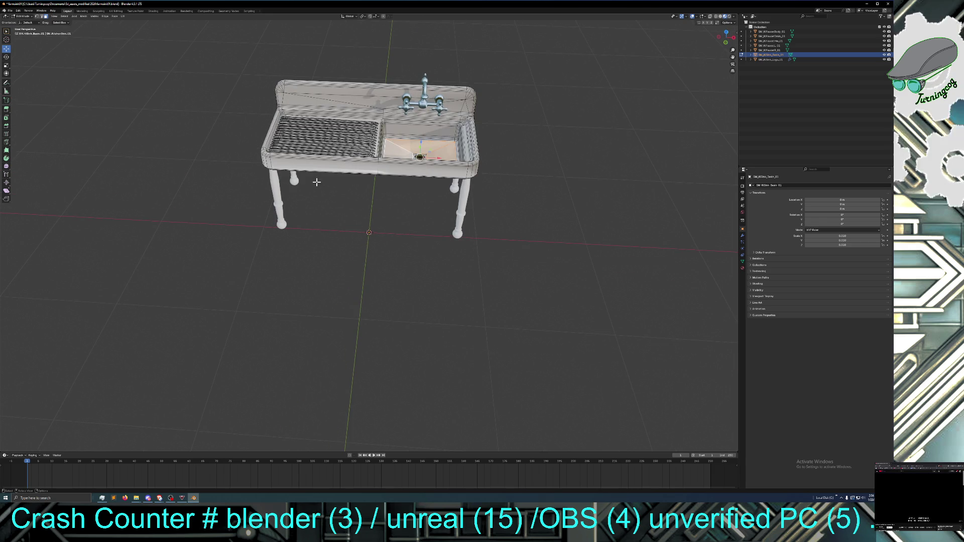
Scale the selected basin floor faces down to 0.570
click(5, 66)
drag(419, 168, 417, 170)
mouse_move(417, 170)
middle_down()
mouse_move(401, 181)
mouse_move(420, 174)
middle_up()
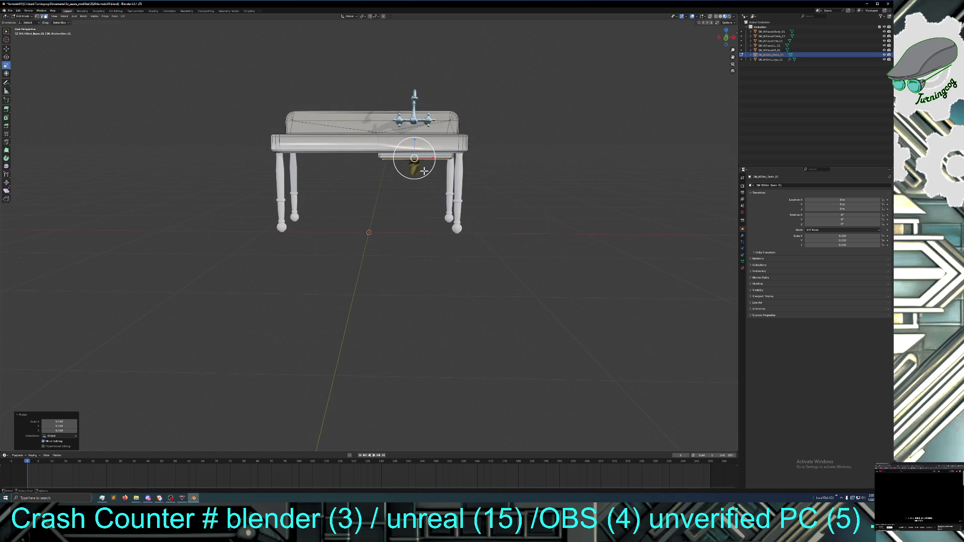
drag(423, 171, 421, 169)
click(422, 169)
mouse_move(422, 170)
middle_down()
mouse_move(391, 223)
mouse_move(400, 203)
middle_up()
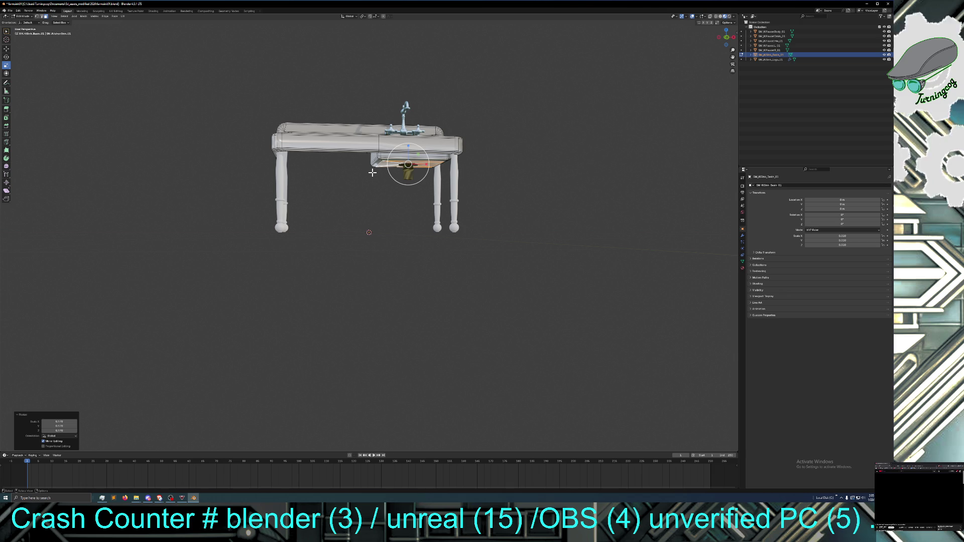
mouse_move(373, 177)
middle_down()
mouse_move(370, 219)
mouse_move(358, 213)
middle_up()
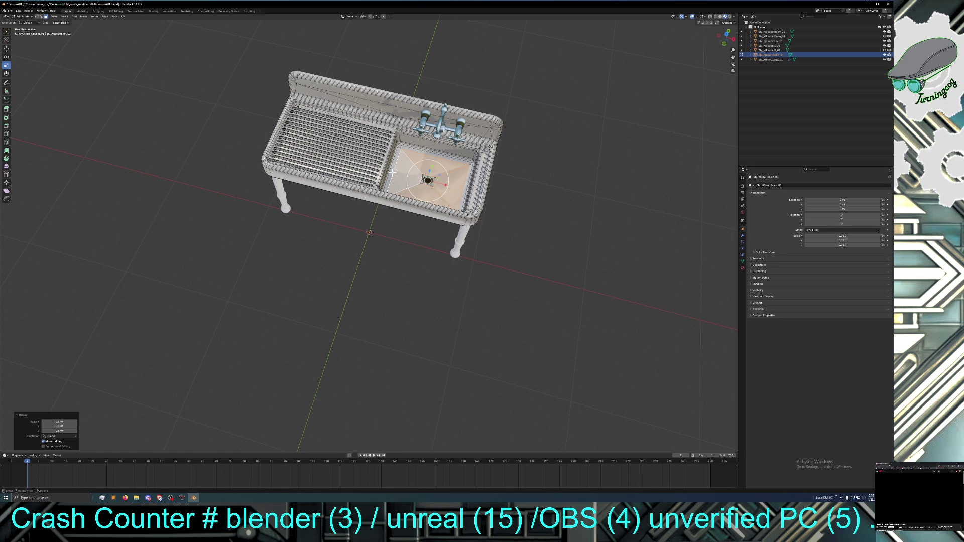
shift+click(392, 172)
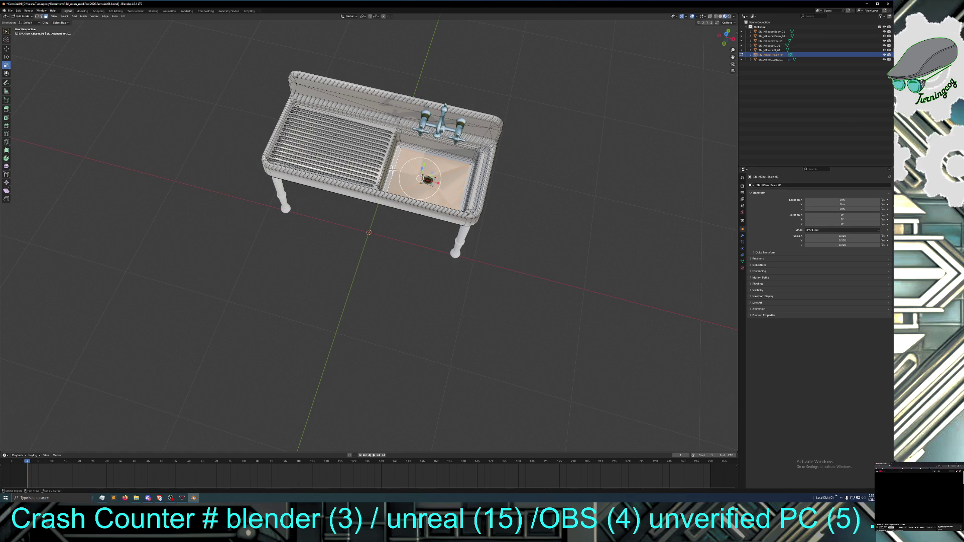
Select the edge ringing the drain and grow the selection across the basin floor
shift+click(400, 145)
key(ctrl+z)
key(ctrl+z)
key(ctrl+z)
key(ctrl+z)
key(ctrl+z)
key(ctrl+z)
middle_drag(398, 147, 379, 161)
scroll(380, 160, up, 3)
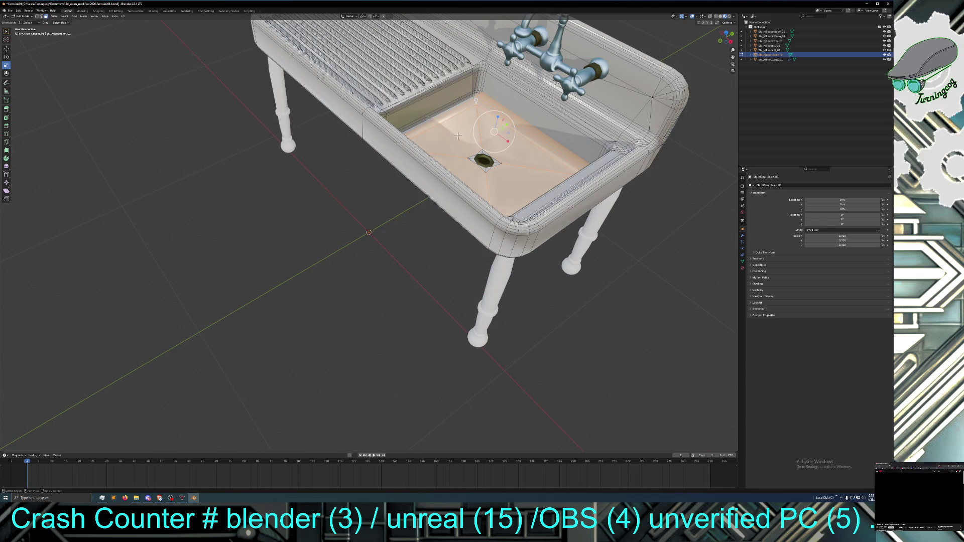
key(ctrl+z)
key(ctrl+z)
key(ctrl+z)
key(ctrl+z)
key(ctrl+z)
key(ctrl+z)
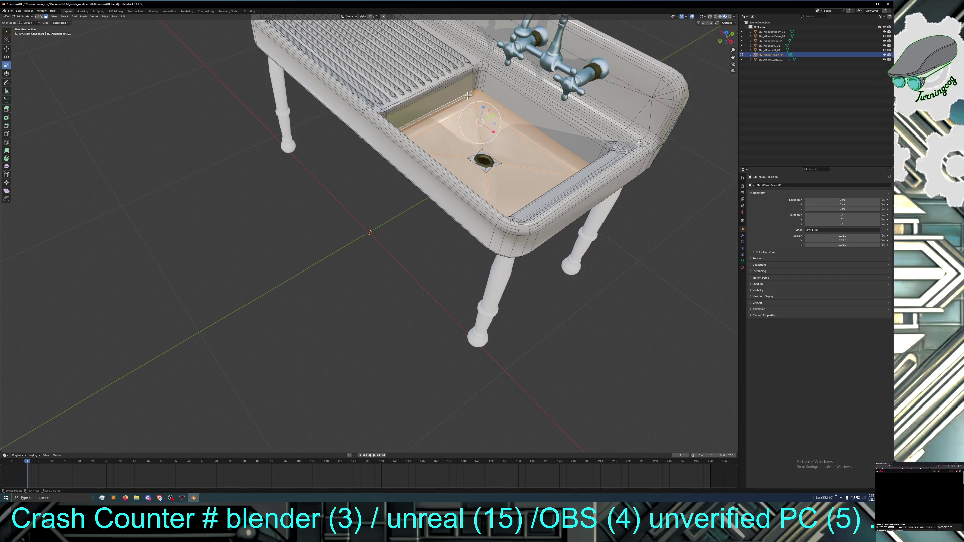
middle_drag(457, 113, 353, 126)
key(ctrl+z)
key(ctrl+z)
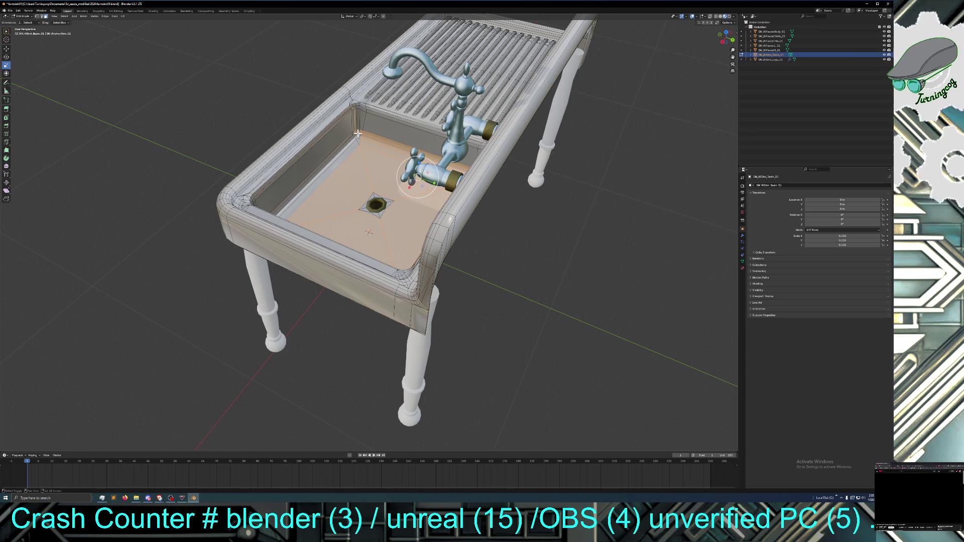
key(ctrl+z)
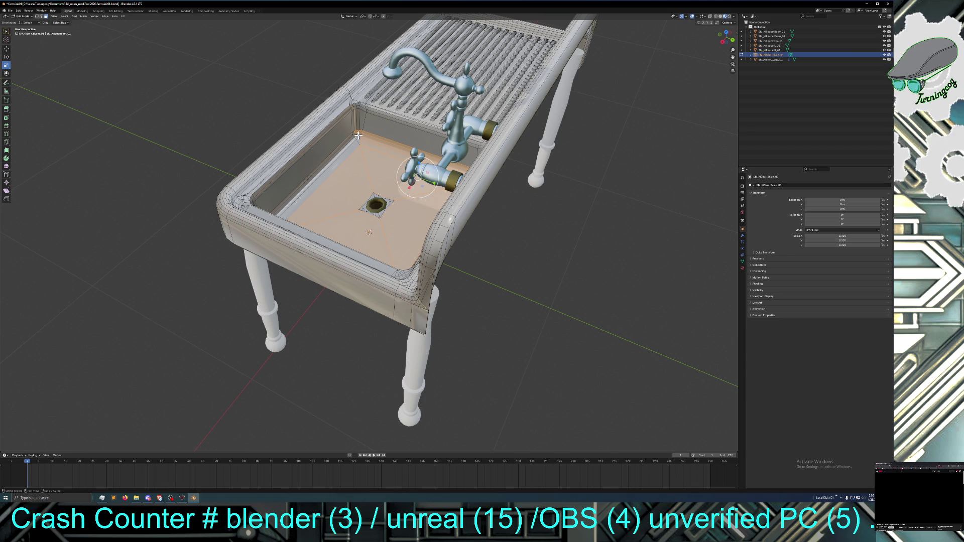
Add the basin's upper-left corner faces to the selection
shift+click(360, 134)
shift+click(353, 135)
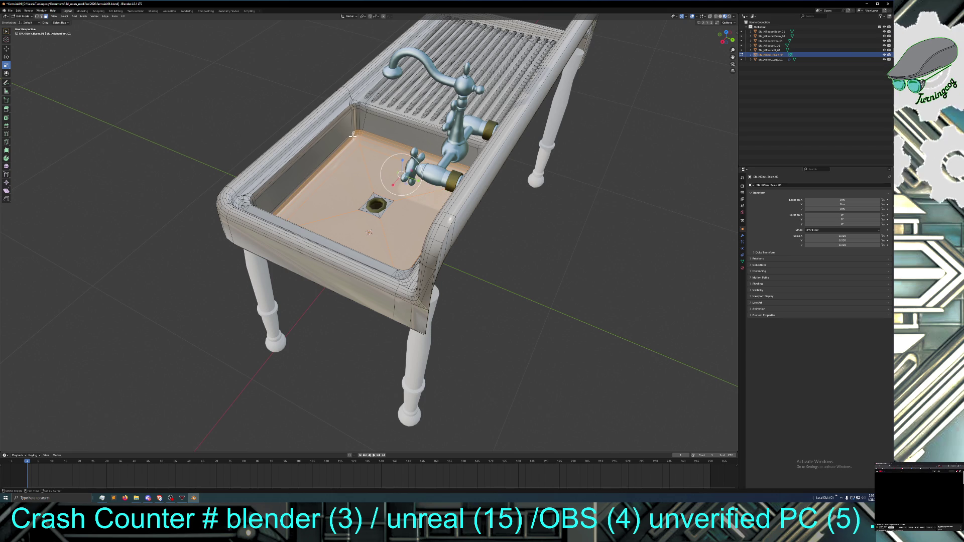
shift+click(351, 135)
mouse_move(355, 157)
middle_down()
mouse_move(262, 161)
mouse_move(393, 147)
middle_up()
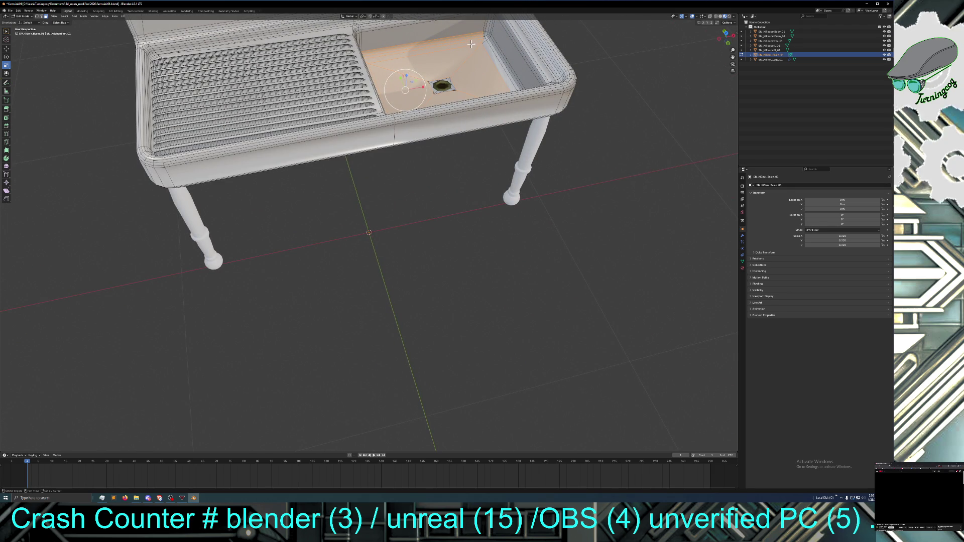
Select the basin faces at the sink's far corner and along its top rim
shift+drag(473, 39, 487, 45)
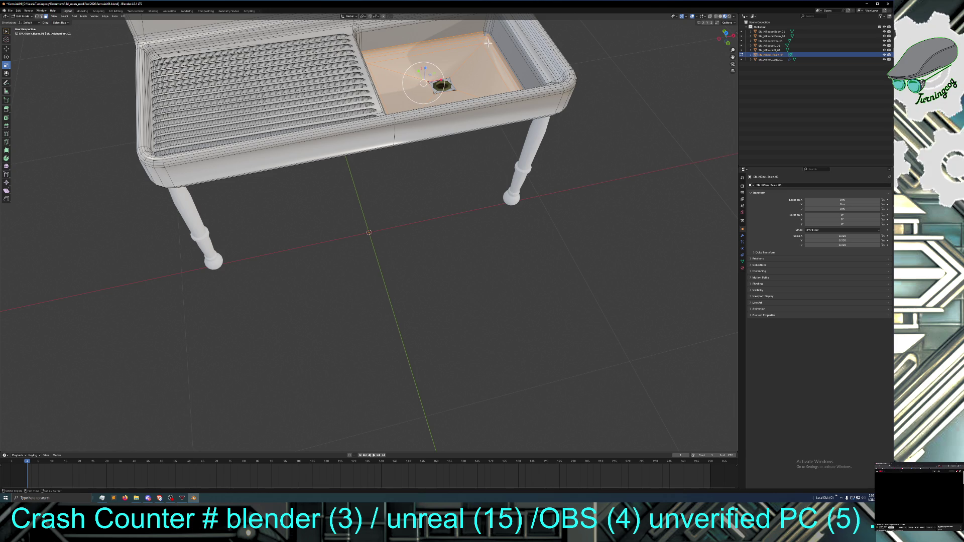
shift+click(488, 40)
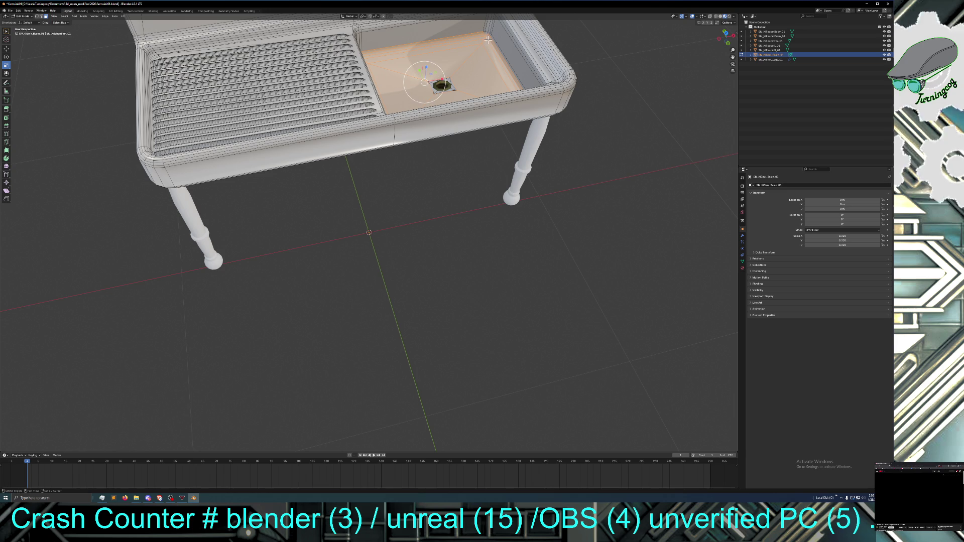
shift+click(484, 33)
shift+click(488, 35)
shift+click(489, 35)
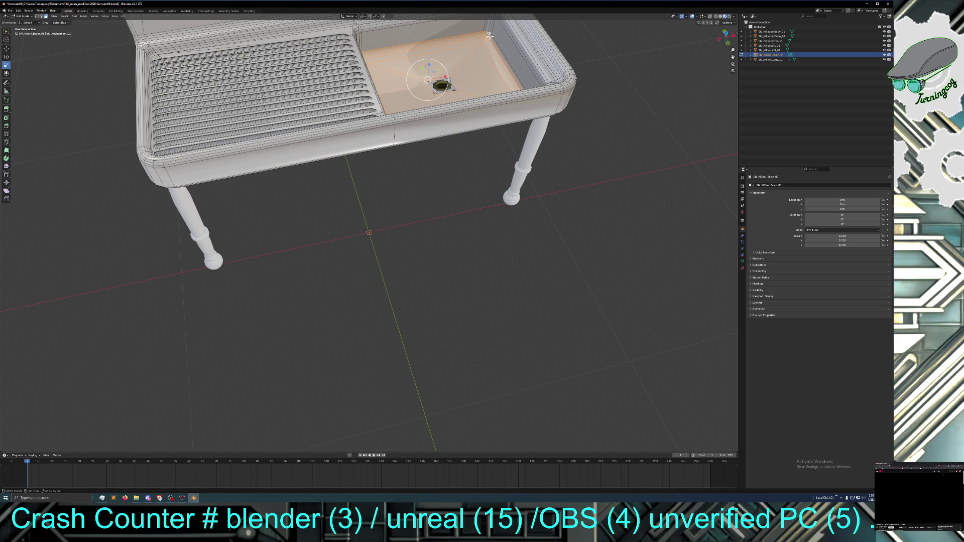
shift+click(489, 36)
mouse_move(487, 58)
middle_down()
mouse_move(508, 75)
mouse_move(537, 58)
middle_up()
drag(339, 40, 345, 39)
shift+click(341, 33)
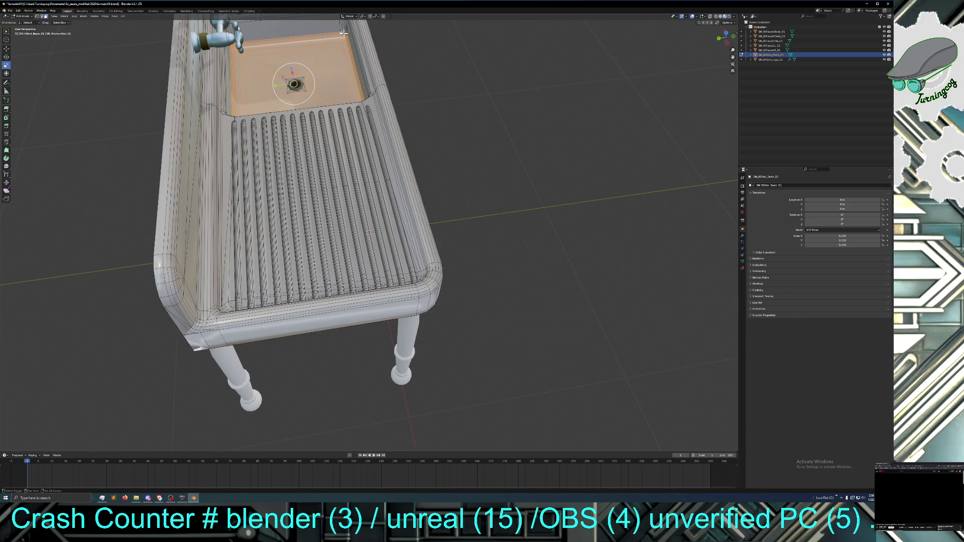
shift+click(345, 35)
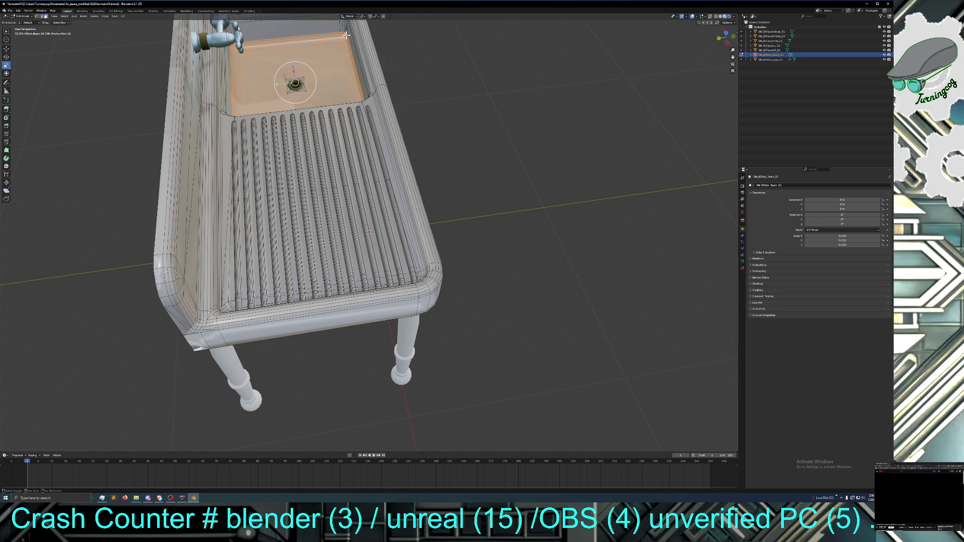
mouse_move(345, 37)
middle_down()
mouse_move(289, 65)
mouse_move(287, 56)
mouse_move(241, 47)
mouse_move(415, 85)
middle_up()
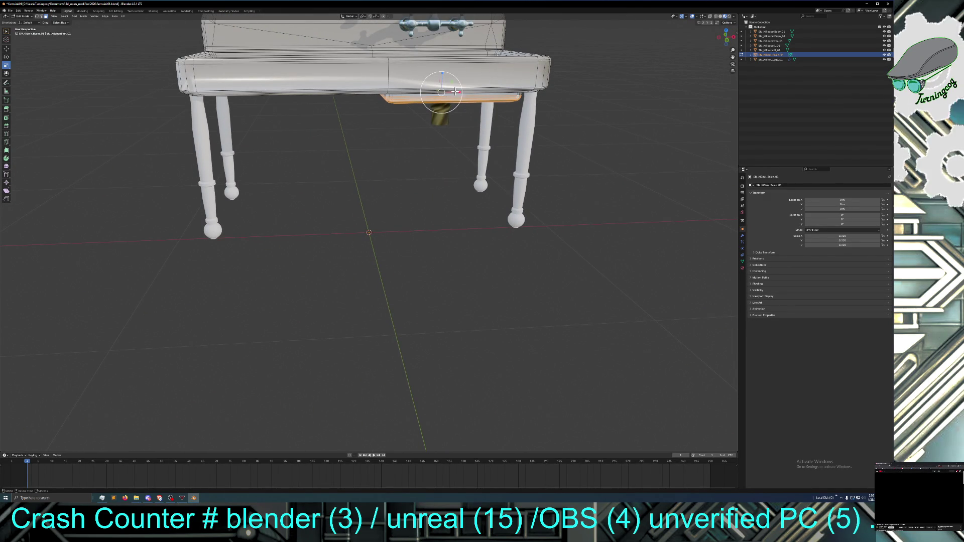
Scale the selected basin part down to 0.967 of its size
key(s)
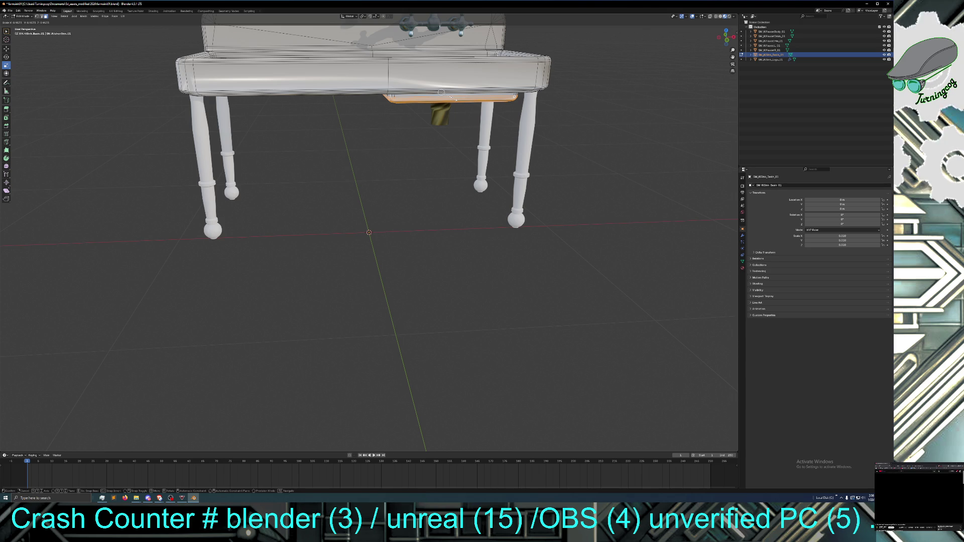
click(453, 98)
middle_drag(454, 97, 448, 129)
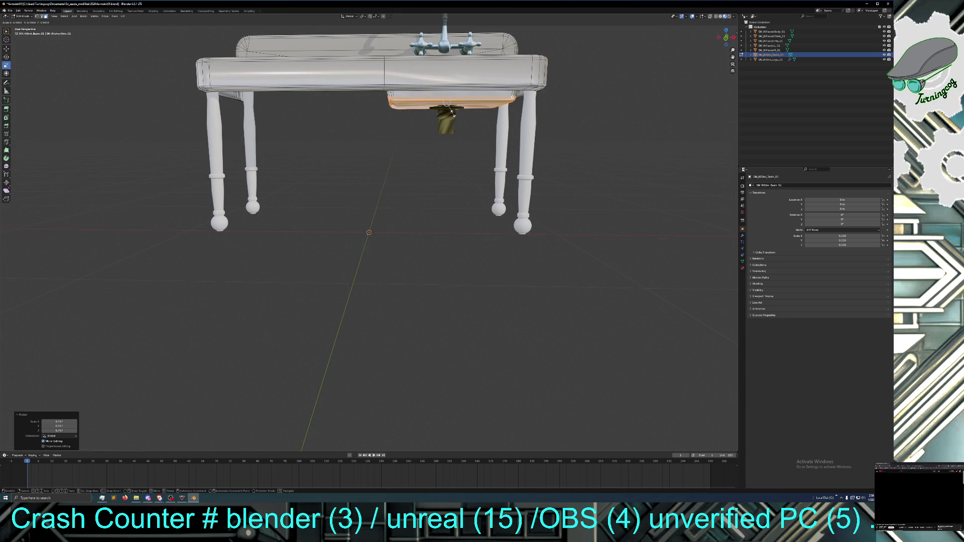
drag(453, 114, 448, 143)
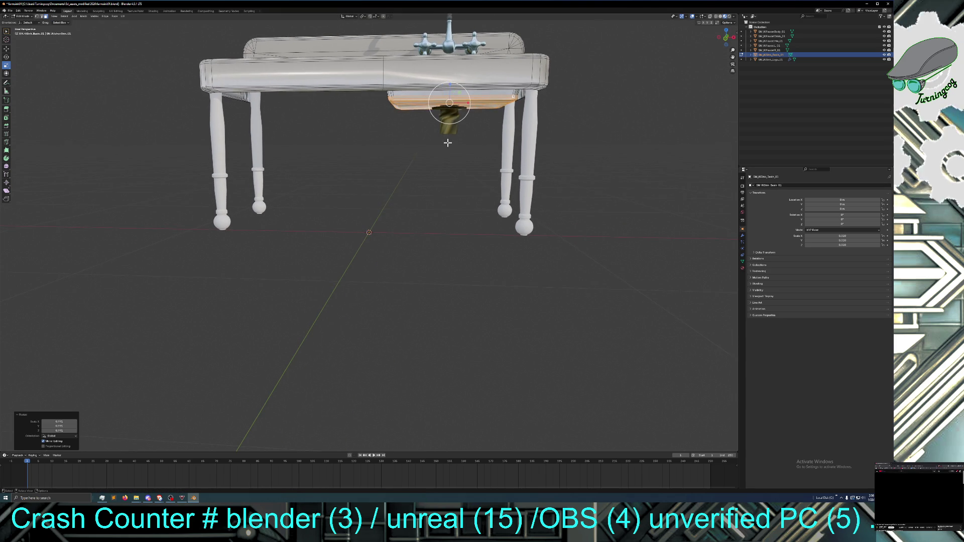
scroll(449, 143, down, 3)
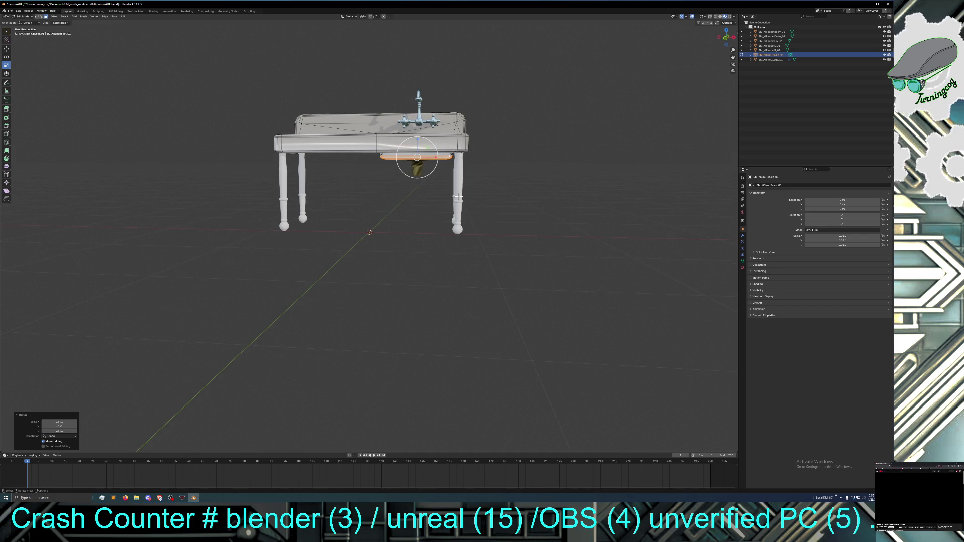
key(s)
click(429, 166)
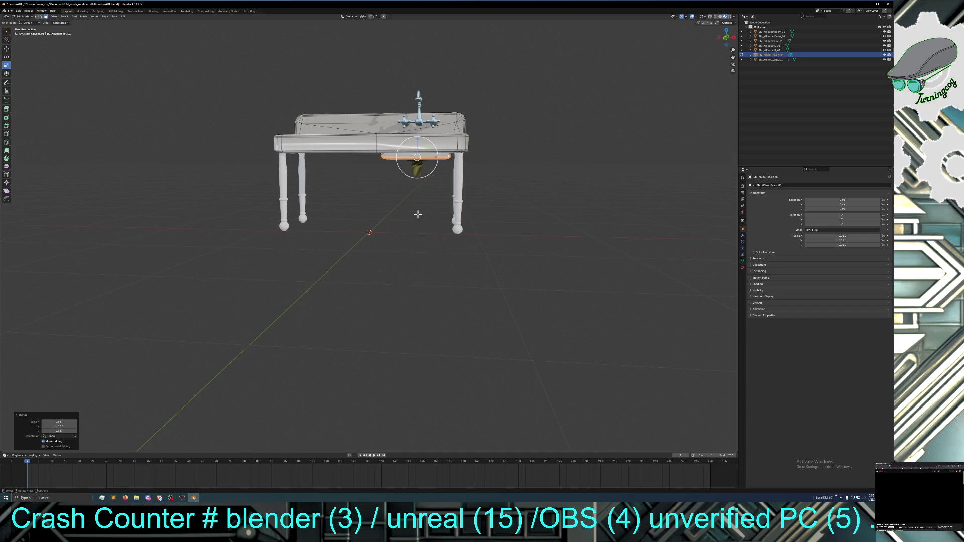
Deselect the basin and orbit from underside, top and front to inspect the sink
mouse_move(418, 214)
middle_down()
mouse_move(420, 243)
mouse_move(417, 208)
mouse_move(423, 223)
middle_up()
click(417, 214)
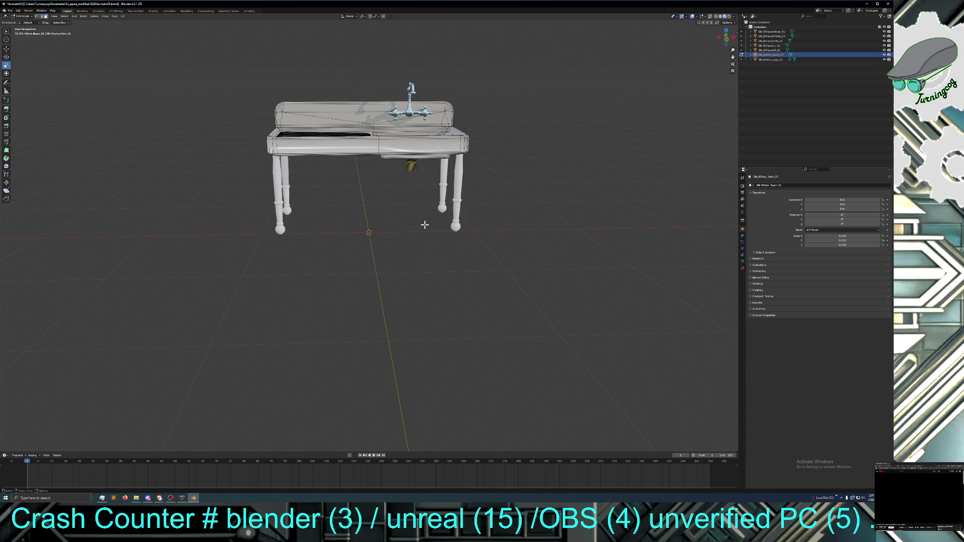
mouse_move(423, 225)
middle_down()
mouse_move(484, 231)
mouse_move(462, 192)
mouse_move(477, 185)
mouse_move(419, 209)
middle_up()
scroll(418, 209, up, 1)
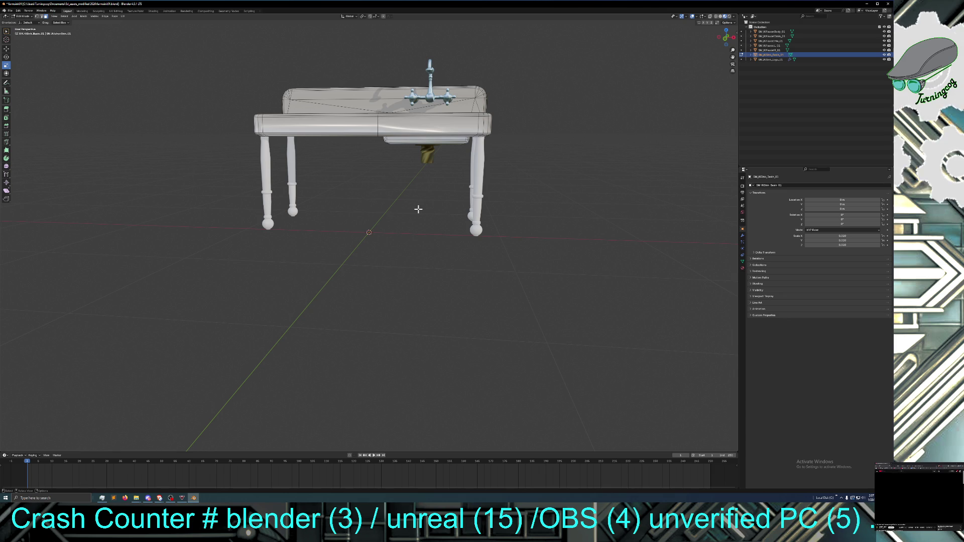
mouse_move(430, 211)
middle_down()
mouse_move(436, 232)
mouse_move(429, 221)
mouse_move(424, 234)
mouse_move(433, 207)
middle_up()
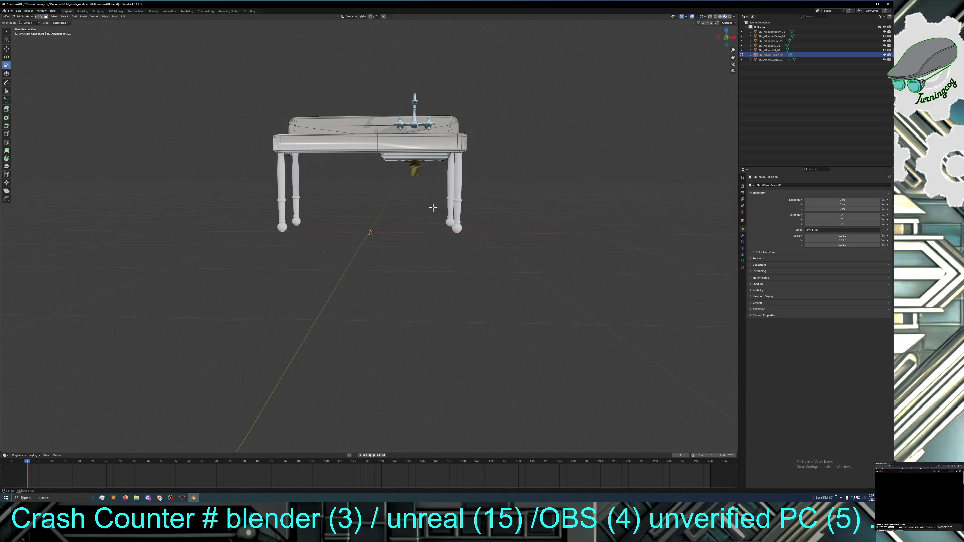
middle_drag(432, 207, 421, 252)
scroll(423, 216, up, 1)
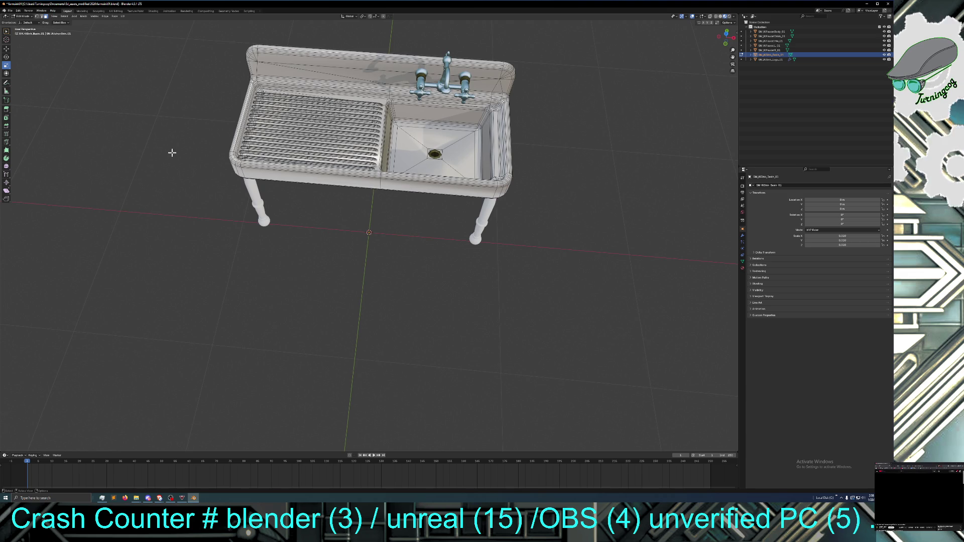
middle_drag(189, 155, 194, 136)
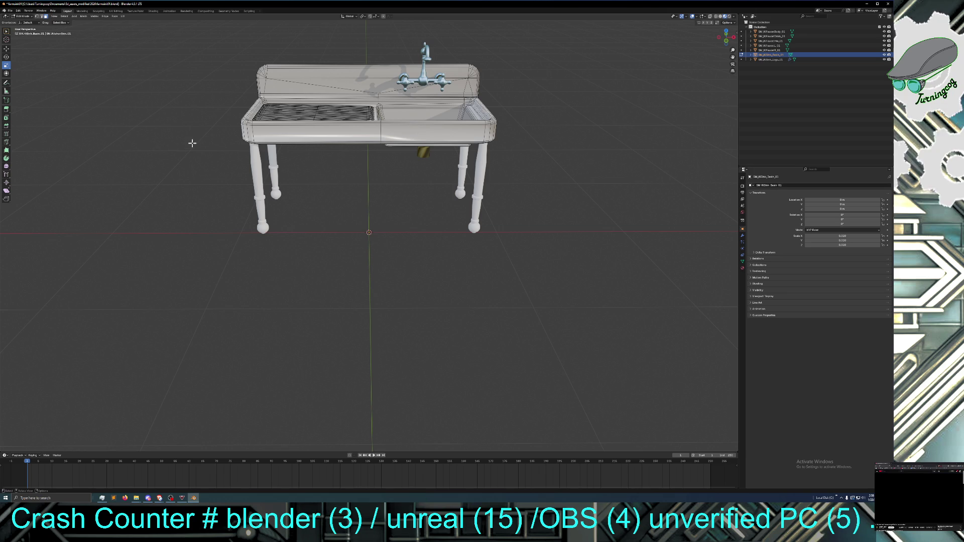
middle_drag(221, 215, 226, 199)
scroll(225, 208, down, 1)
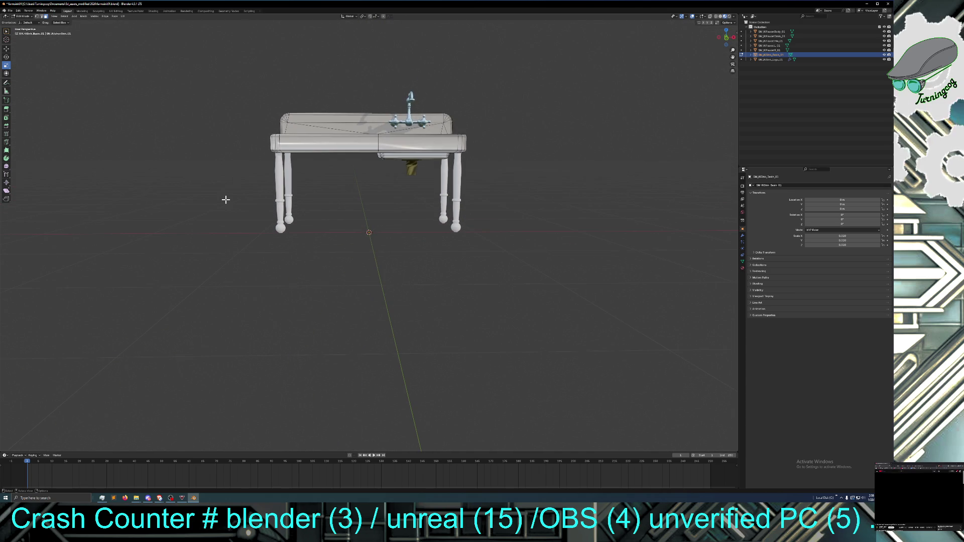
click(24, 16)
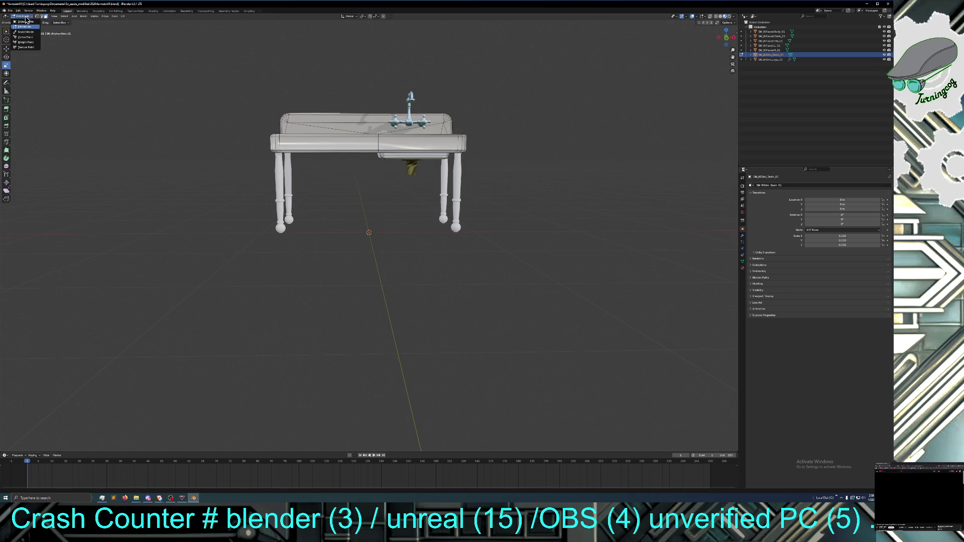
Switch back to Object Mode and save the file as farmsink01.blend
click(25, 21)
middle_drag(155, 147, 156, 149)
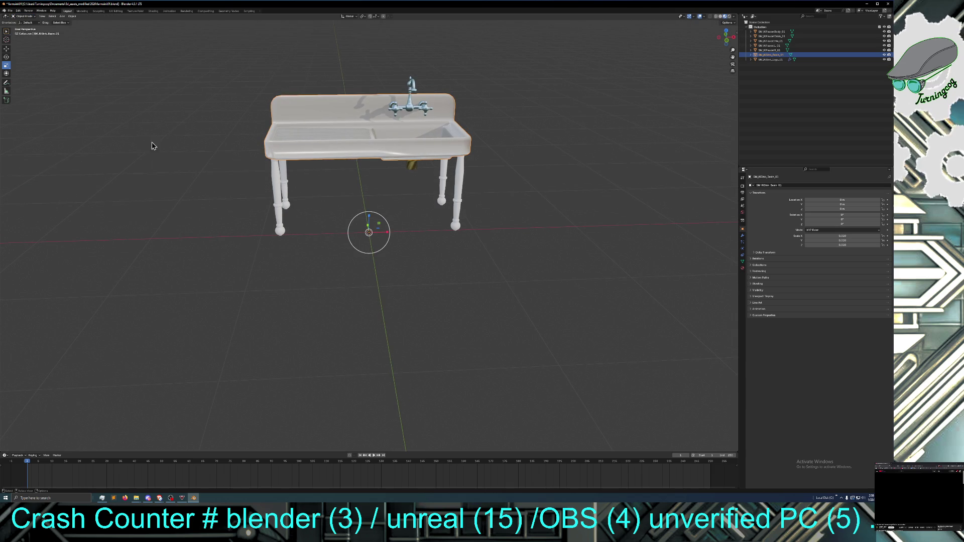
click(10, 11)
click(21, 45)
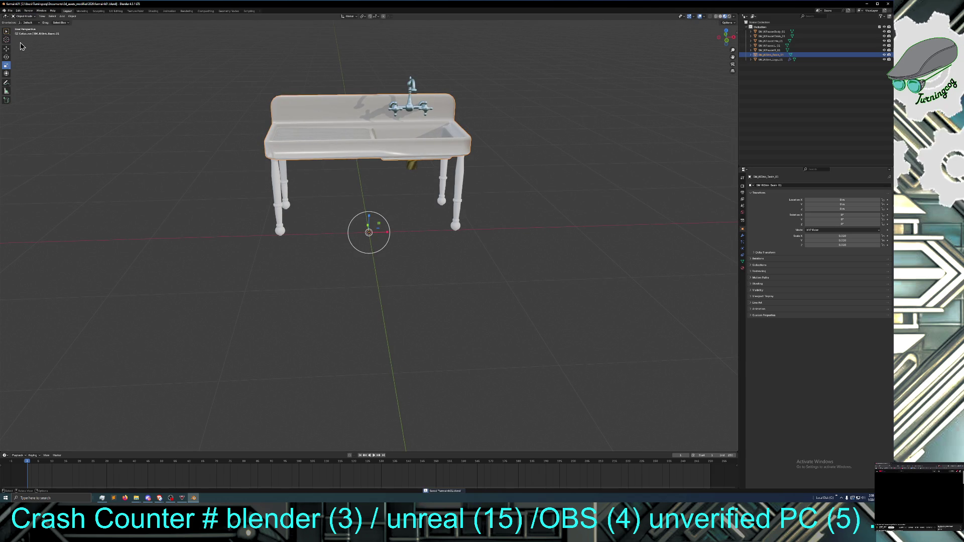
Deselect the sink and orbit around it to review the basin and drainboard
middle_drag(201, 232, 203, 224)
middle_drag(263, 271, 267, 273)
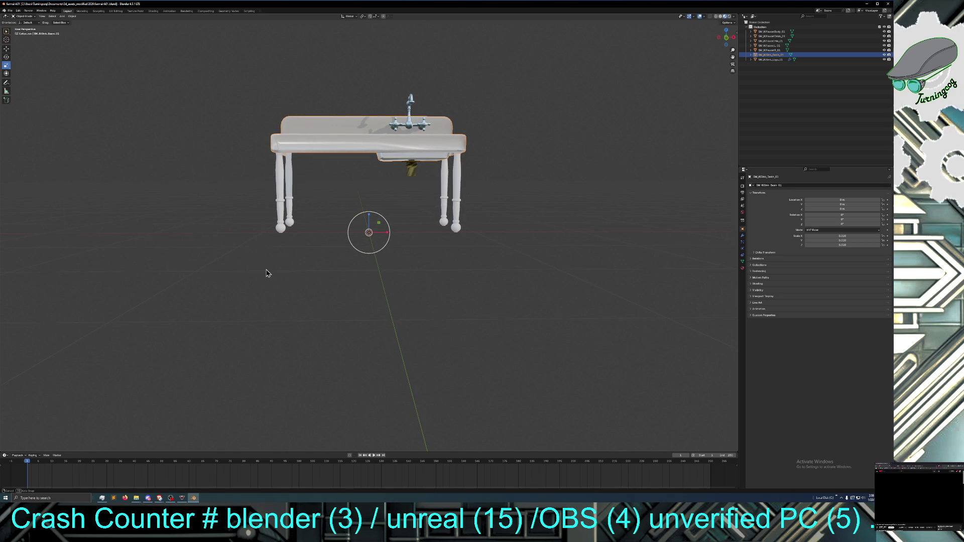
scroll(297, 278, up, 2)
click(297, 278)
middle_drag(382, 272, 383, 297)
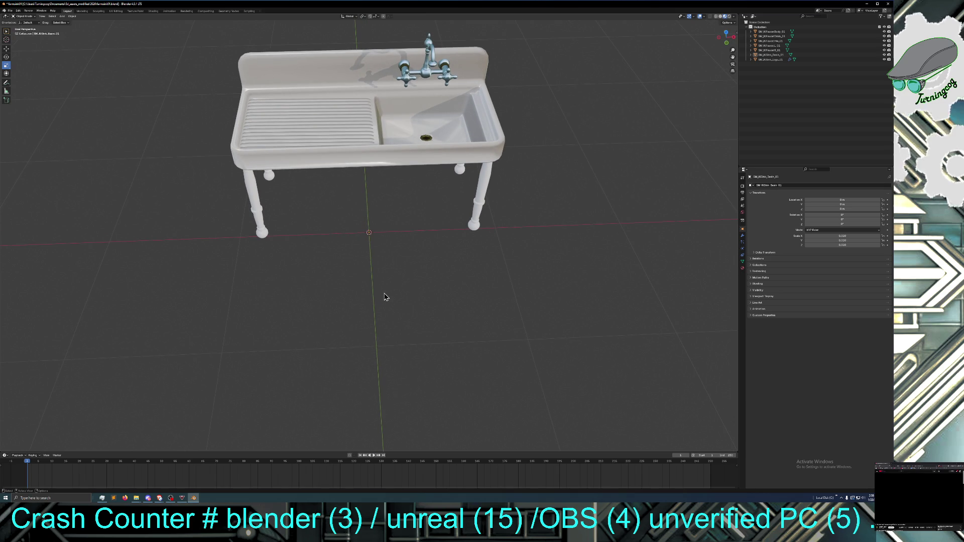
mouse_move(388, 298)
middle_down()
mouse_move(385, 287)
mouse_move(363, 301)
middle_up()
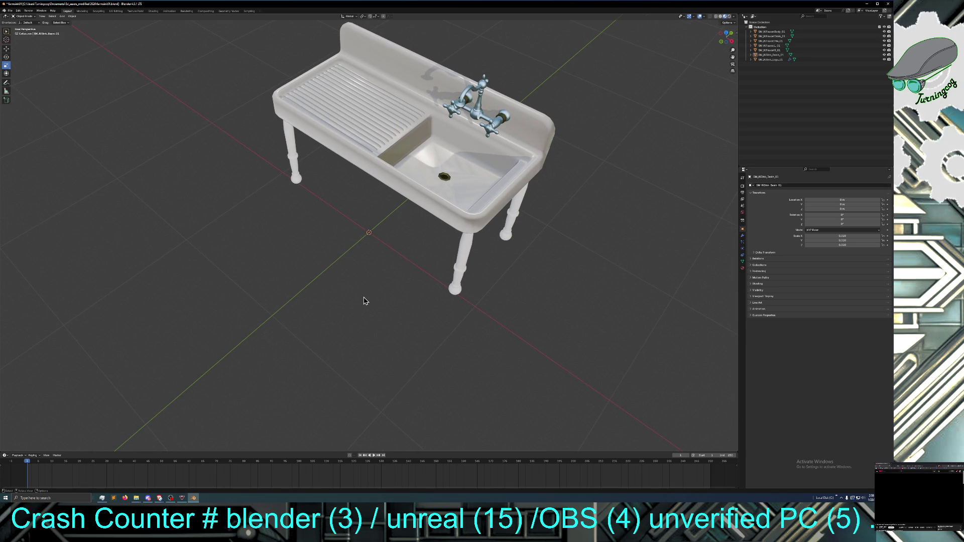
middle_drag(364, 301, 368, 297)
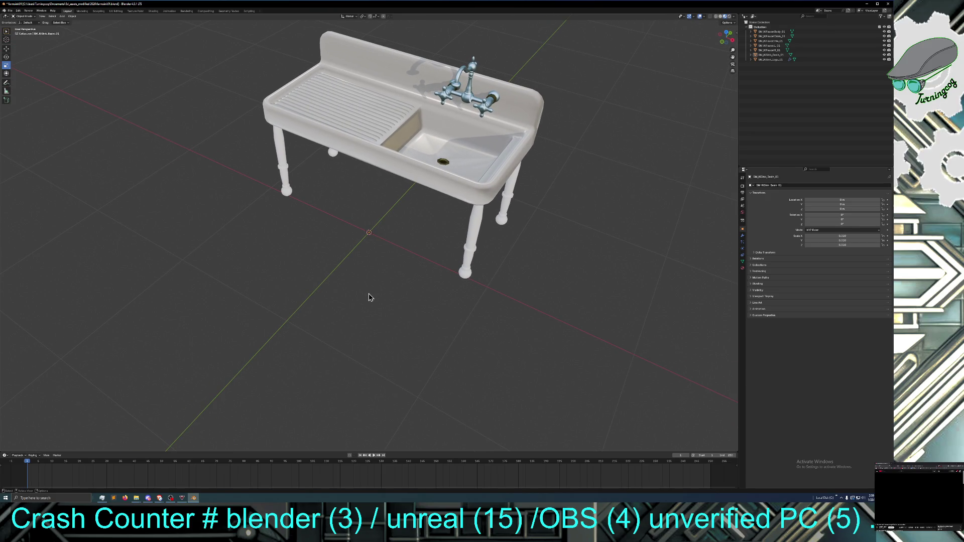
right_click(369, 294)
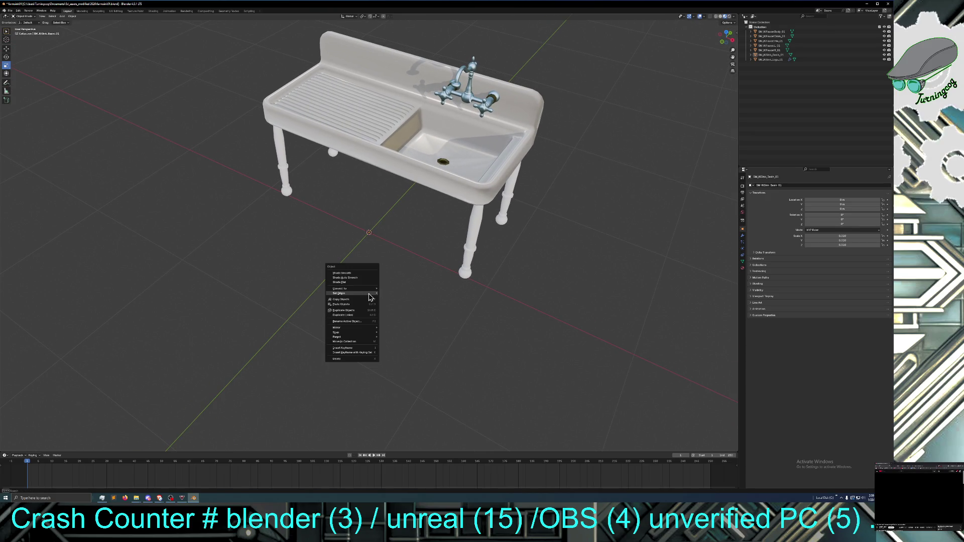
mouse_move(385, 259)
middle_down()
mouse_move(404, 275)
mouse_move(408, 249)
middle_up()
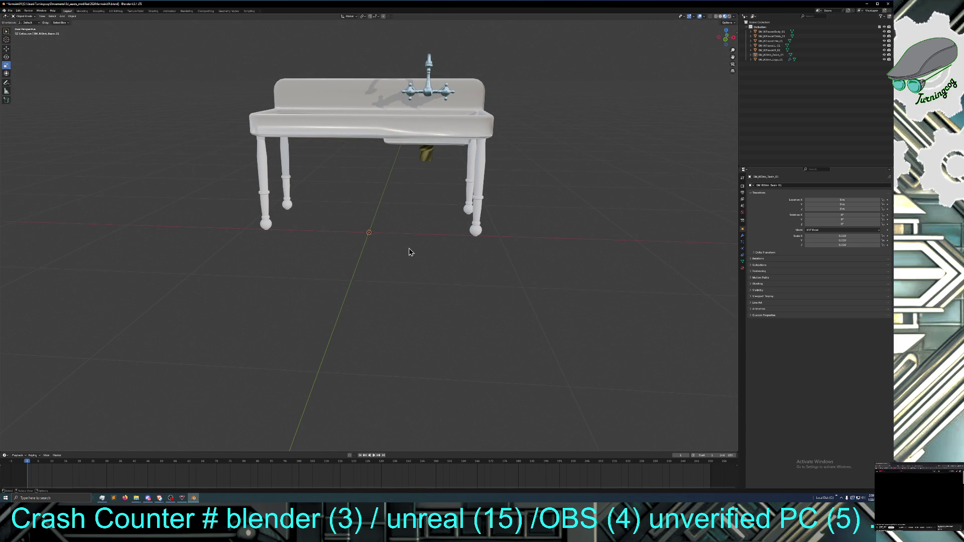
mouse_move(409, 252)
middle_down()
mouse_move(419, 271)
mouse_move(414, 236)
mouse_move(413, 293)
mouse_move(419, 249)
middle_up()
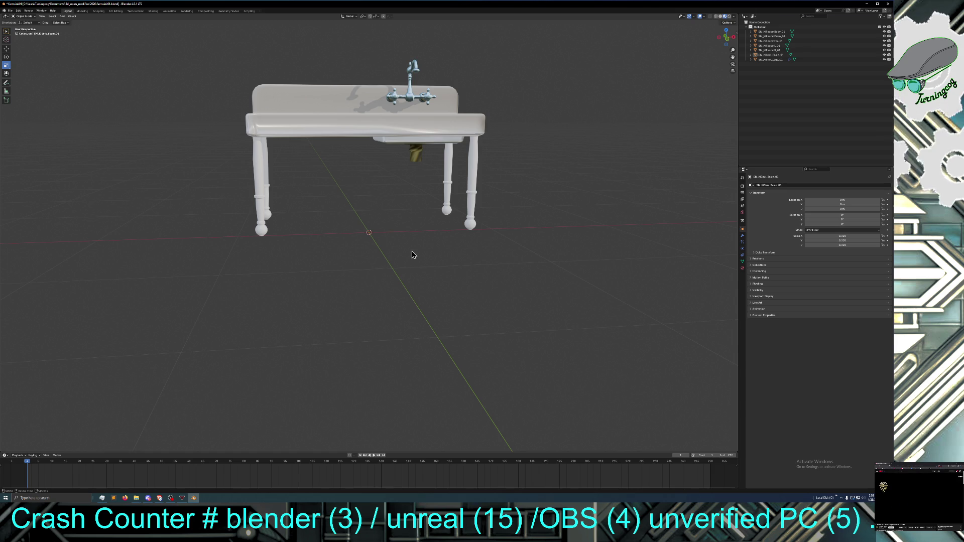
middle_drag(412, 254, 405, 255)
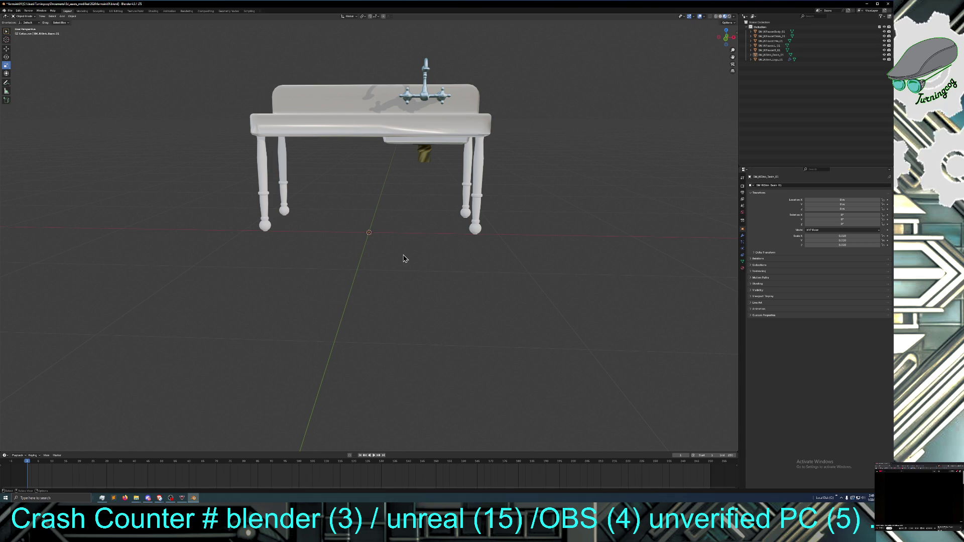
mouse_move(405, 259)
middle_down()
mouse_move(411, 266)
mouse_move(411, 258)
middle_up()
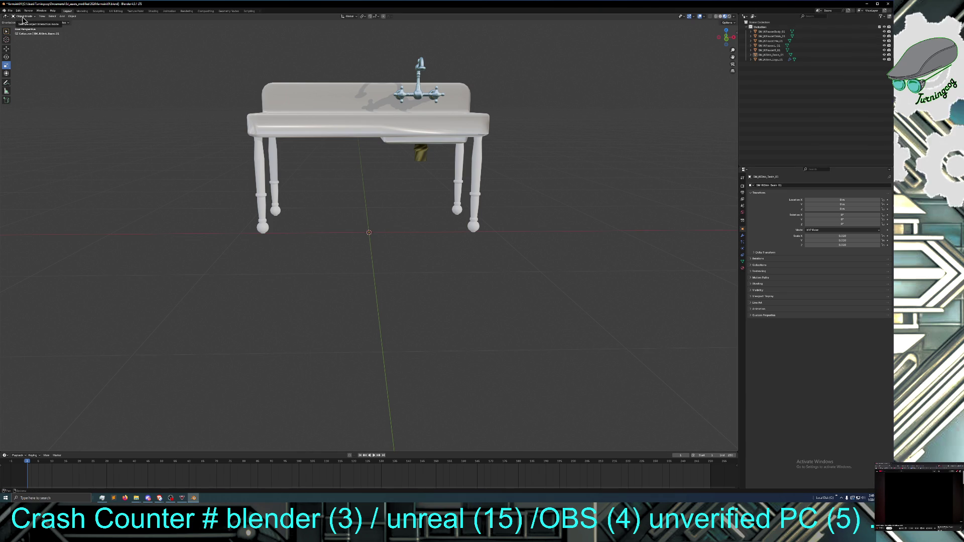
click(23, 19)
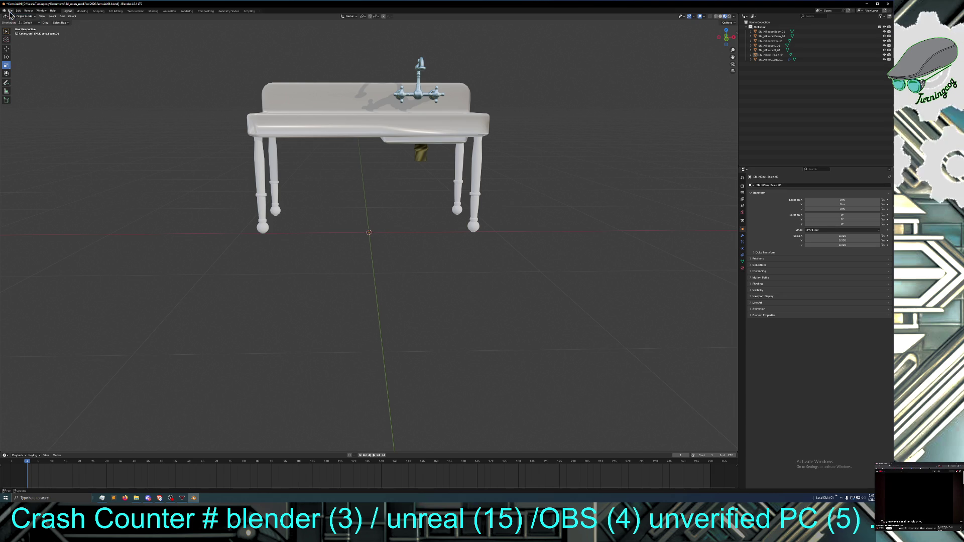
Start an FBX export and rename the file with an SM_ prefix and capitalised FarmSink
click(10, 11)
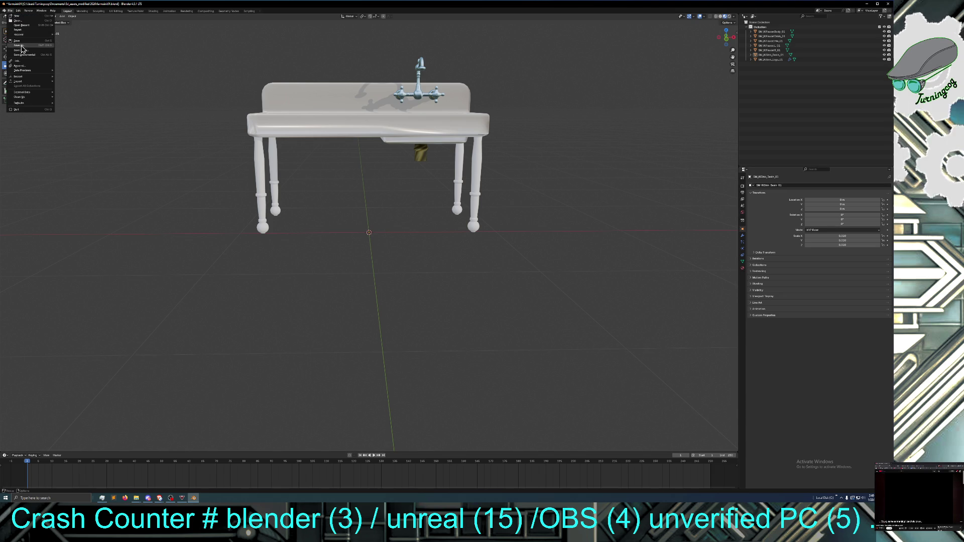
mouse_move(33, 82)
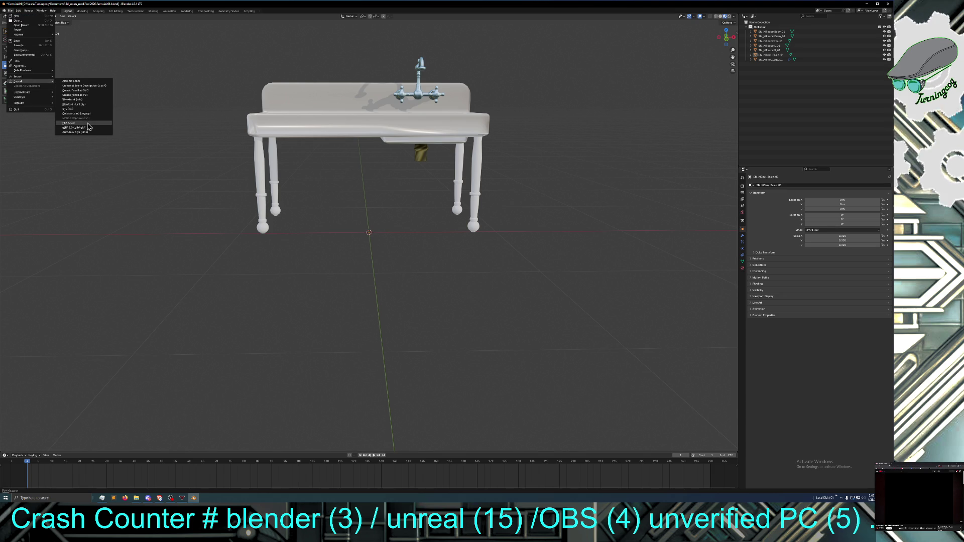
click(86, 124)
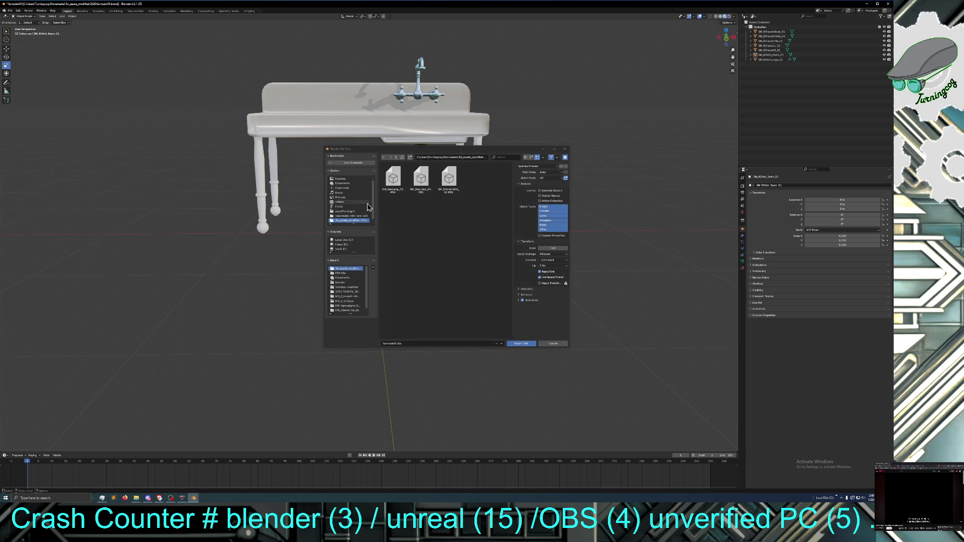
click(449, 209)
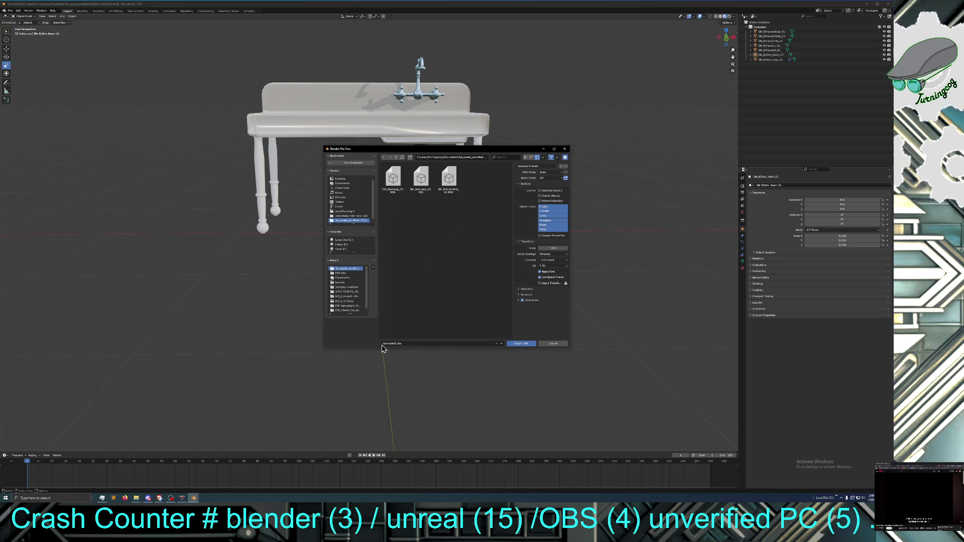
click(419, 344)
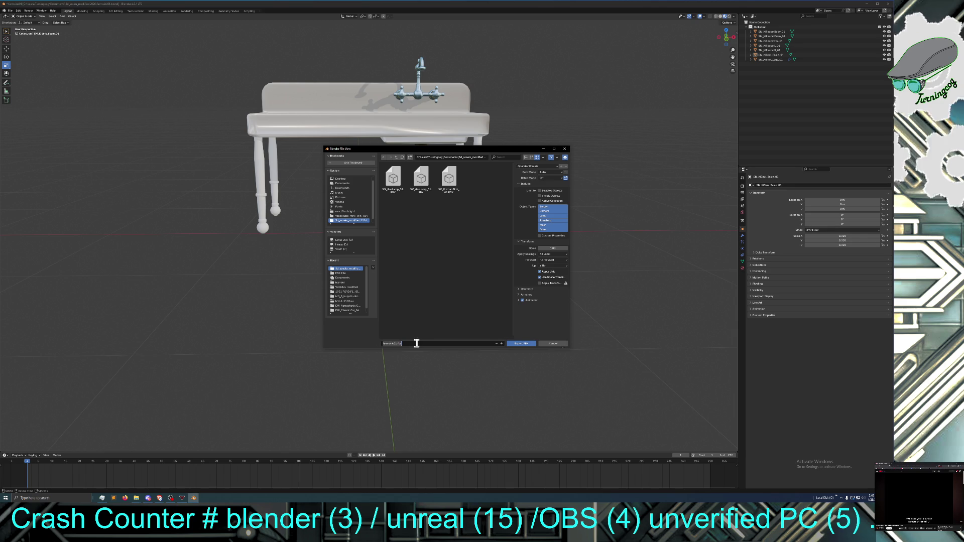
key(Home)
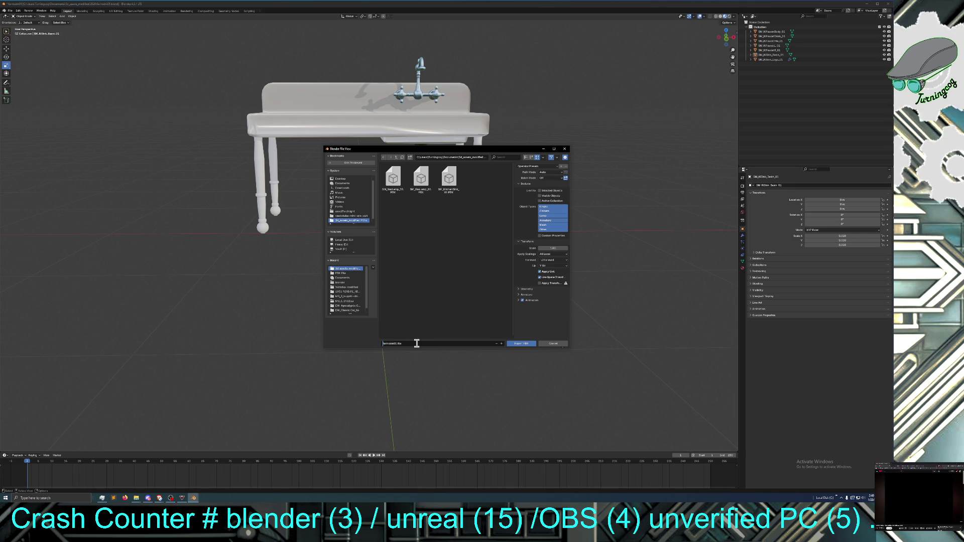
text(SM_)
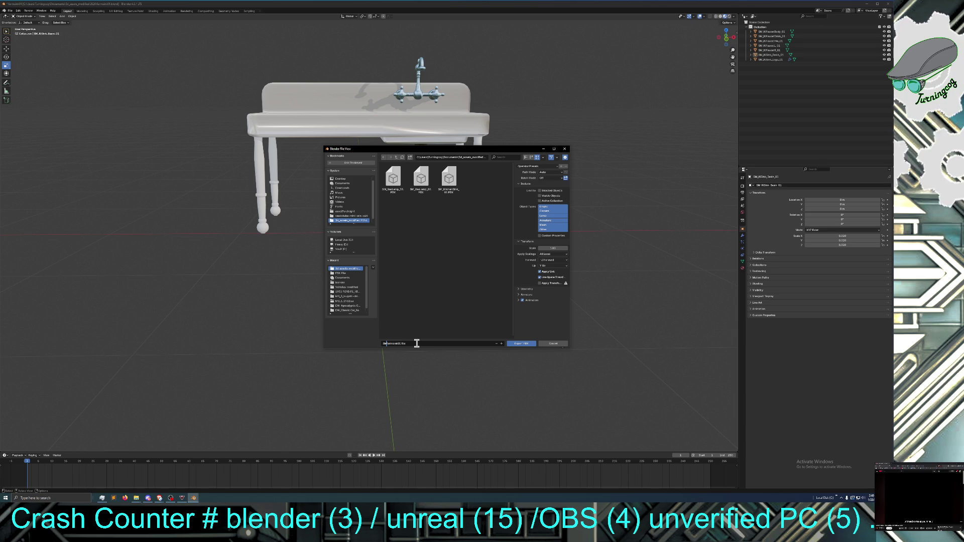
text(_)
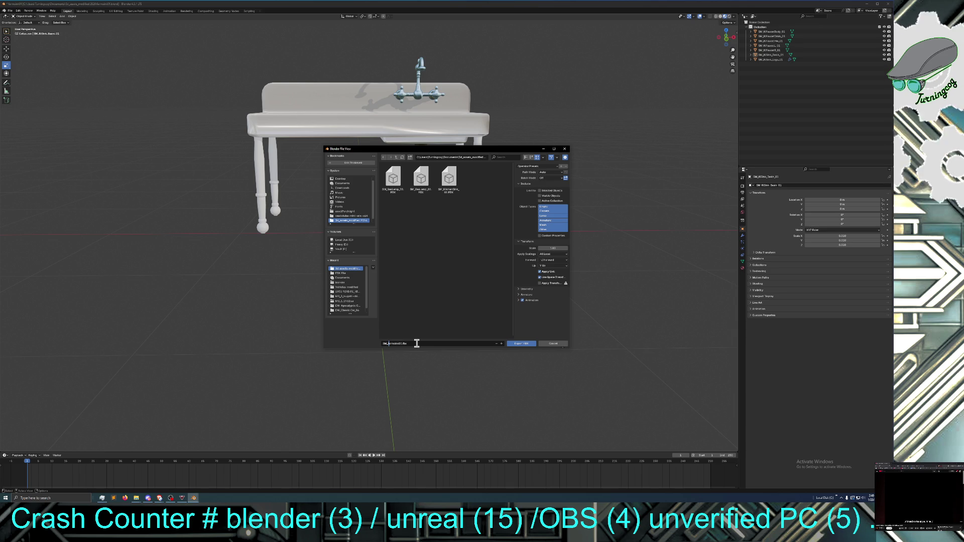
key(BackSpace)
text(F)
key(Right)
key(Right)
key(Right)
key(Delete)
text(S)
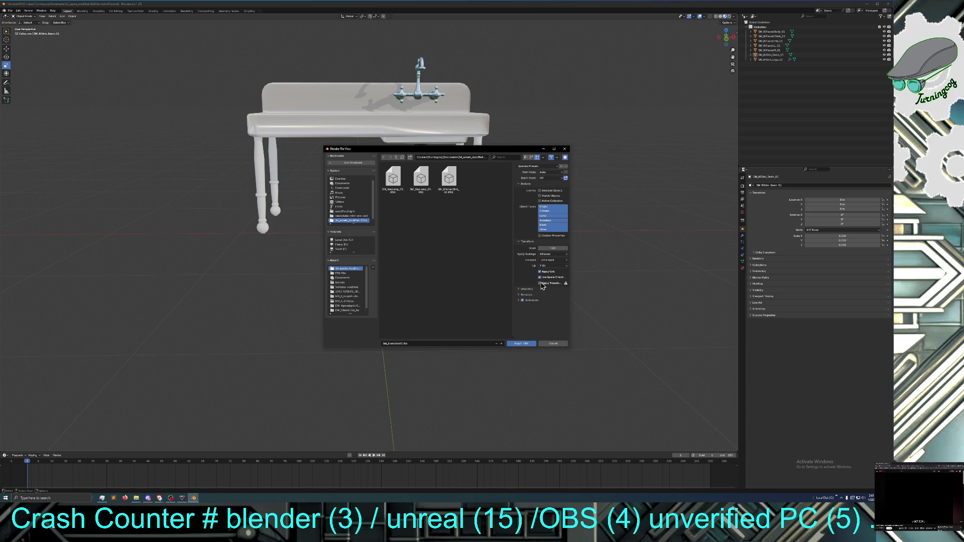
Review the Geometry export options and export the sink as FBX
click(519, 290)
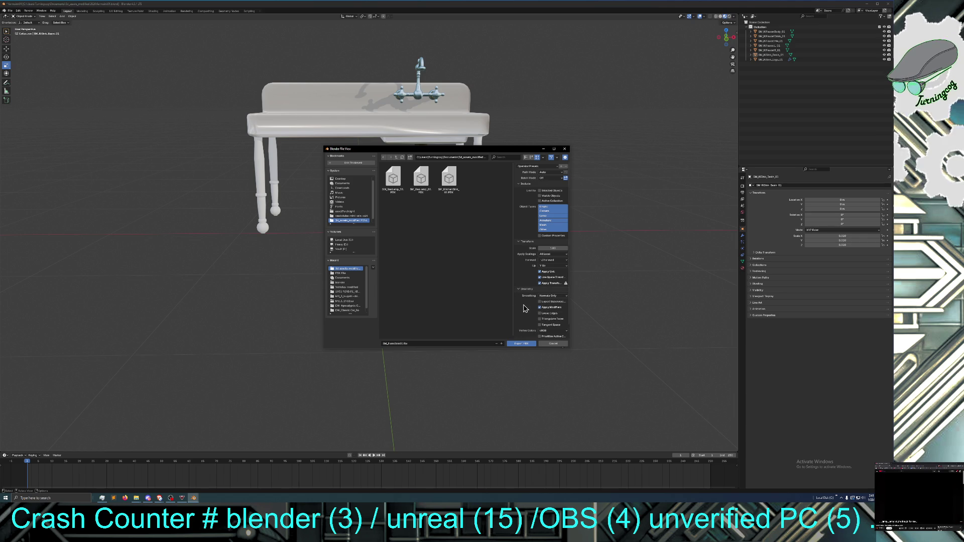
scroll(524, 308, down, 1)
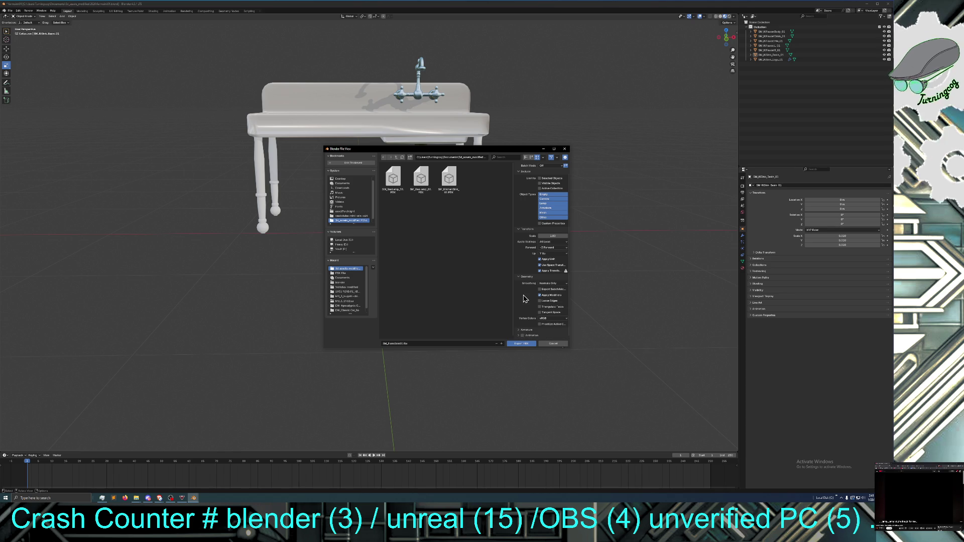
scroll(525, 297, up, 1)
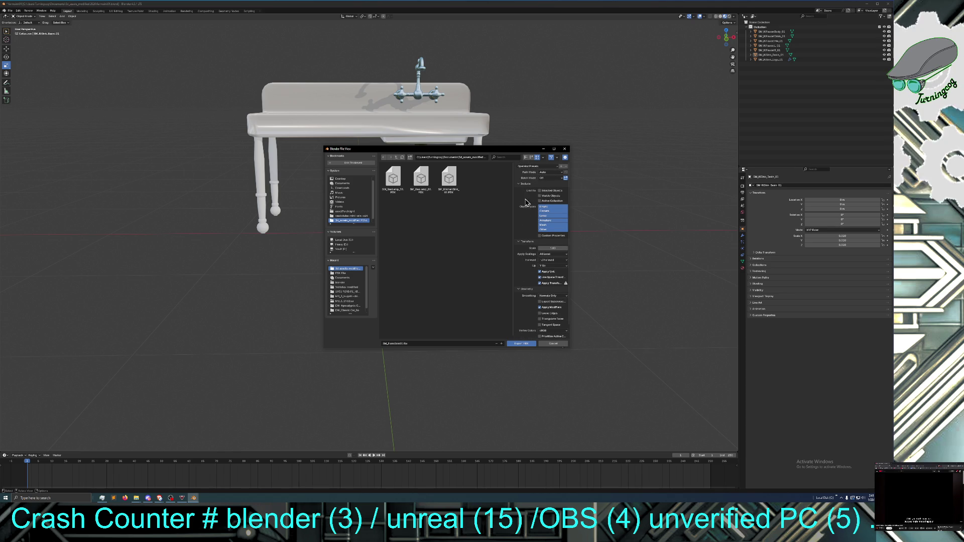
click(514, 345)
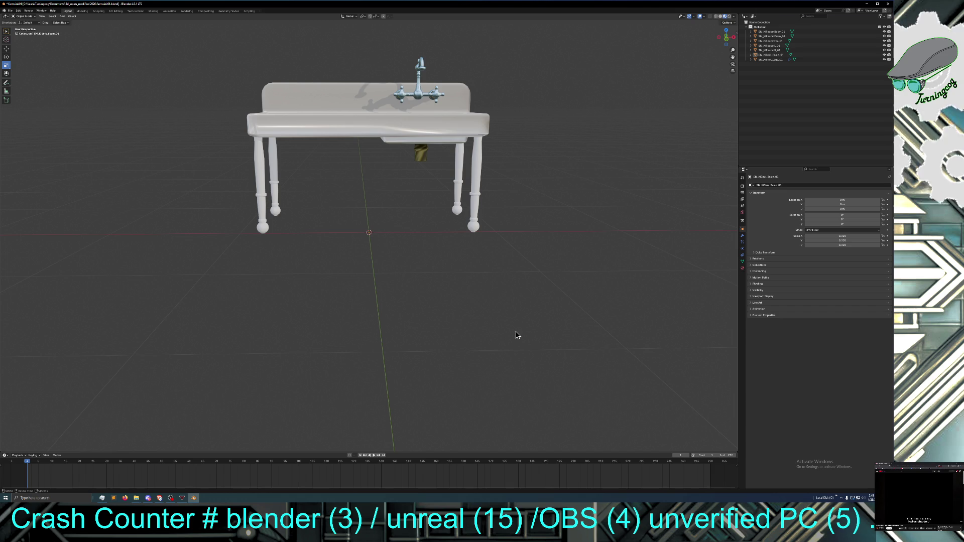
Zoom out and orbit to a higher front view of the sink, then open the File menu
scroll(499, 346, down, 4)
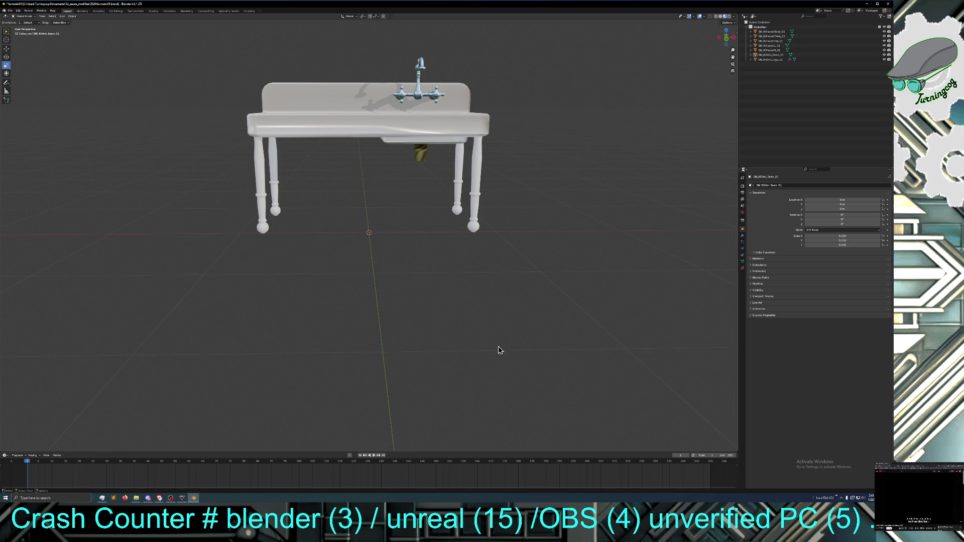
mouse_move(492, 338)
middle_down()
mouse_move(500, 321)
mouse_move(256, 329)
mouse_move(497, 329)
mouse_move(442, 299)
middle_up()
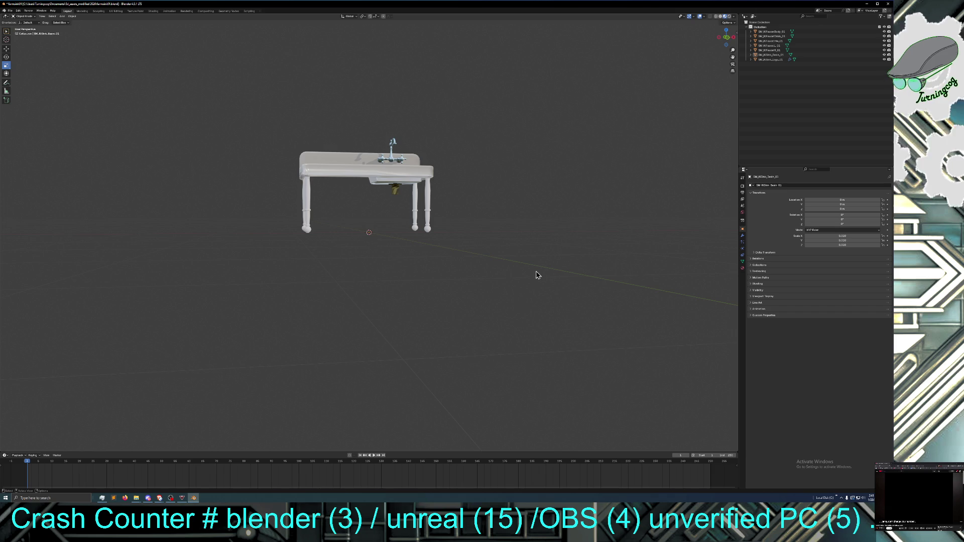
mouse_move(495, 293)
middle_down()
mouse_move(477, 301)
mouse_move(492, 299)
mouse_move(448, 286)
mouse_move(501, 282)
mouse_move(428, 280)
mouse_move(443, 281)
middle_up()
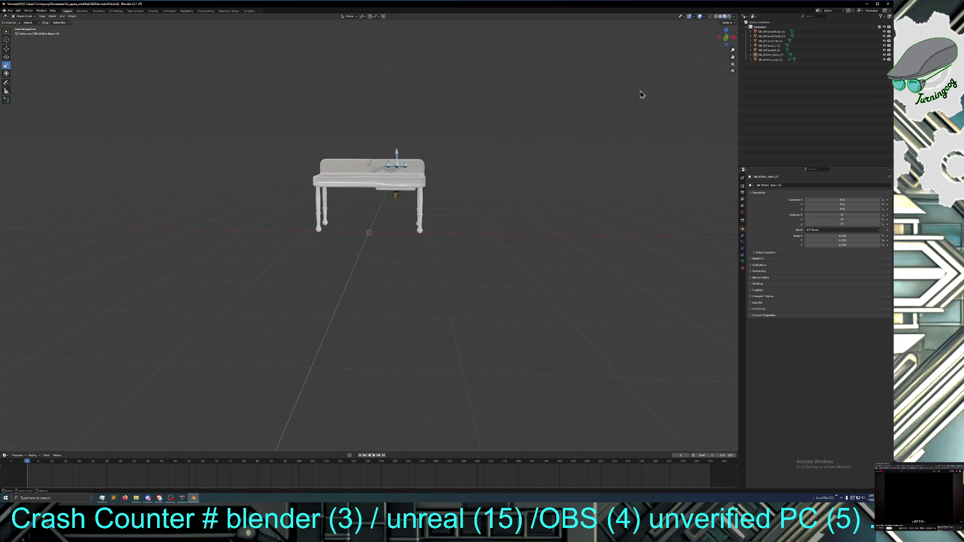
click(9, 10)
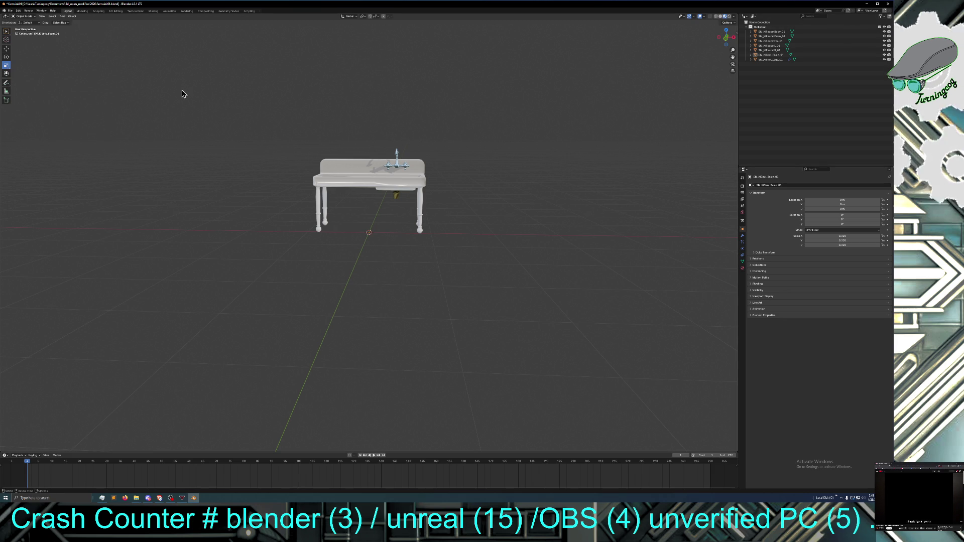
click(10, 10)
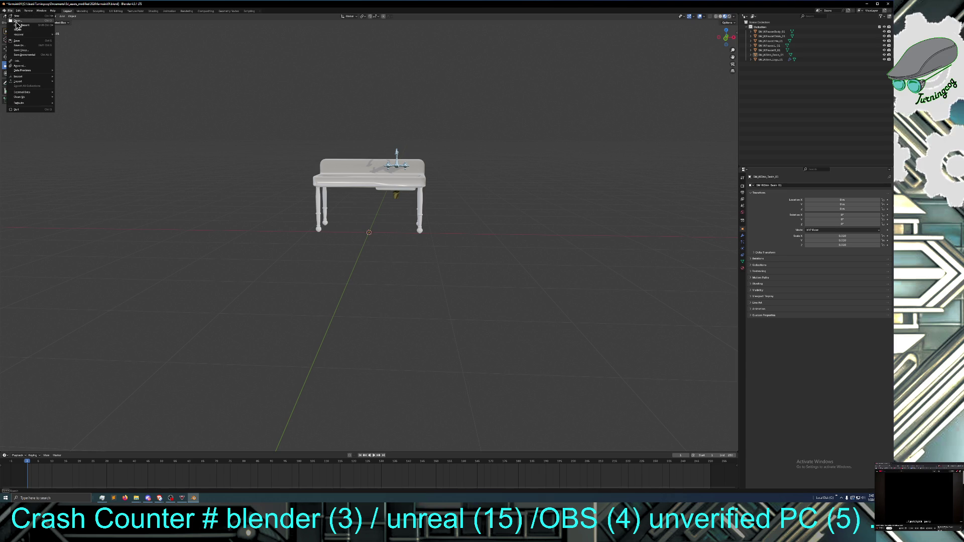
Start a new General file, discarding the unsaved sink changes
mouse_move(20, 17)
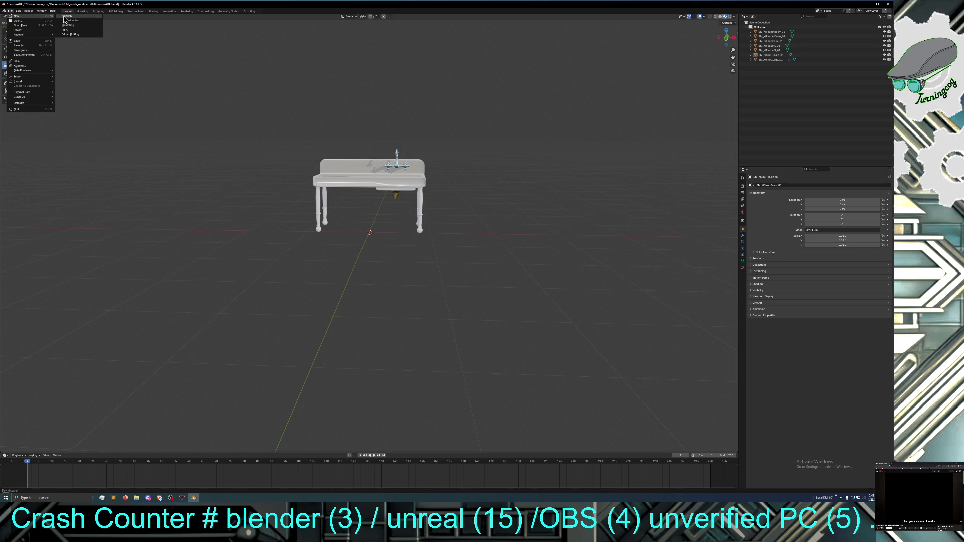
click(23, 20)
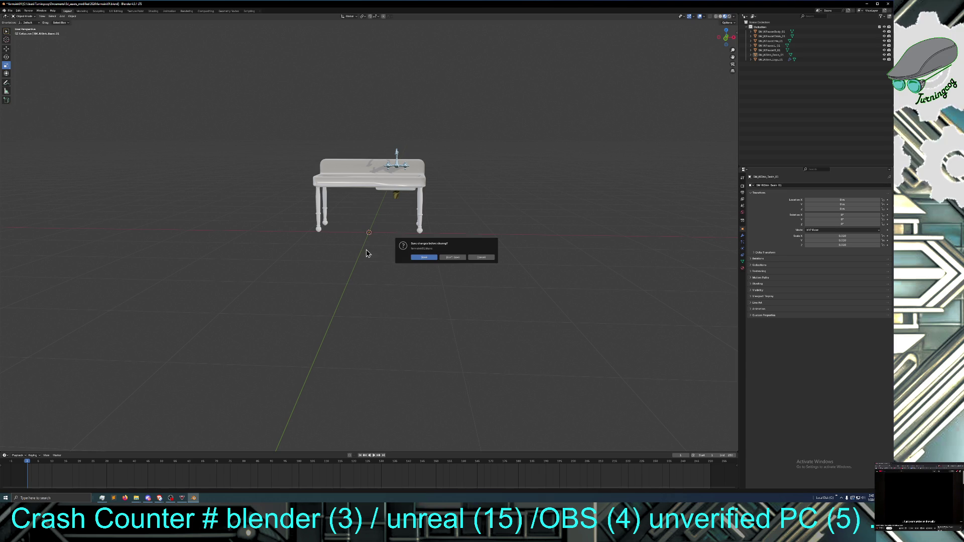
click(424, 257)
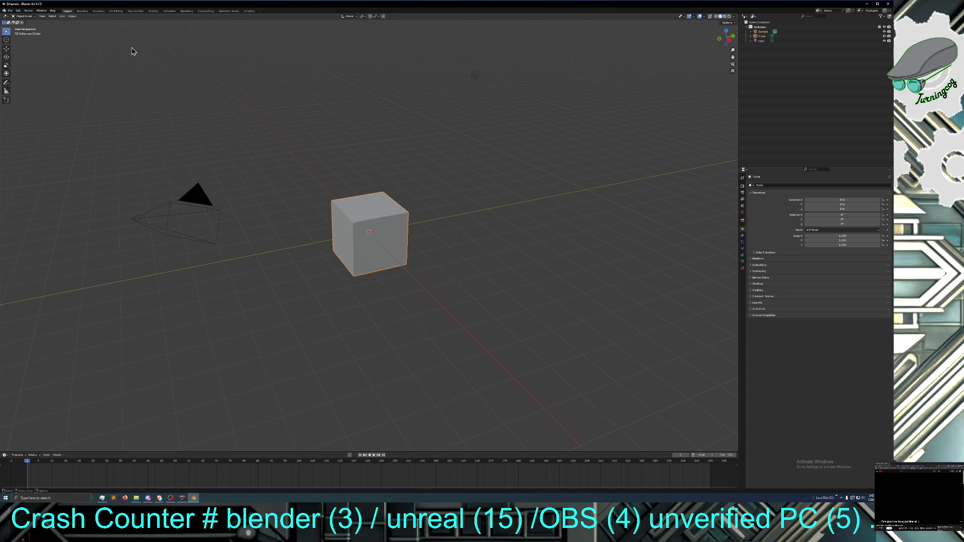
Box-select and delete the default cube, camera and light
mouse_move(122, 35)
mouse_down()
mouse_move(464, 250)
mouse_move(501, 325)
mouse_up()
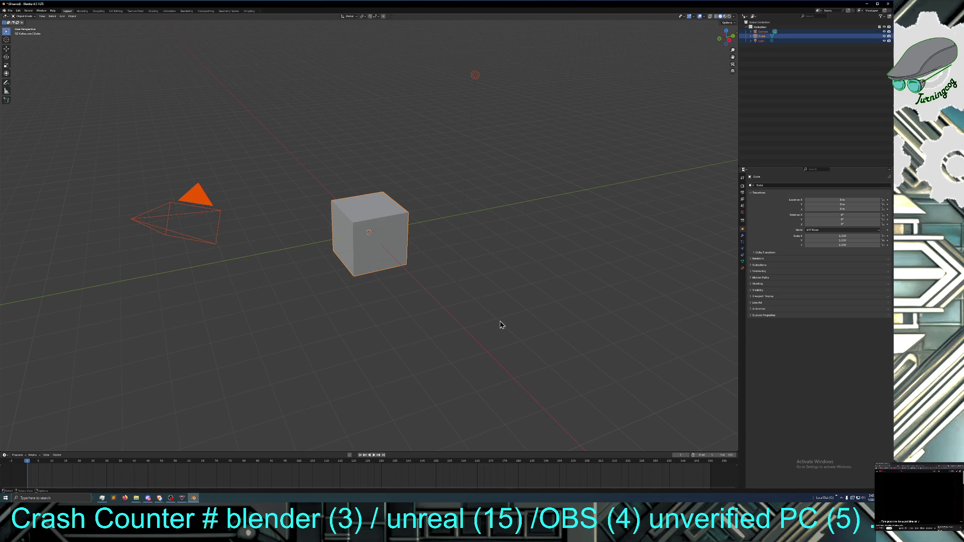
key(Delete)
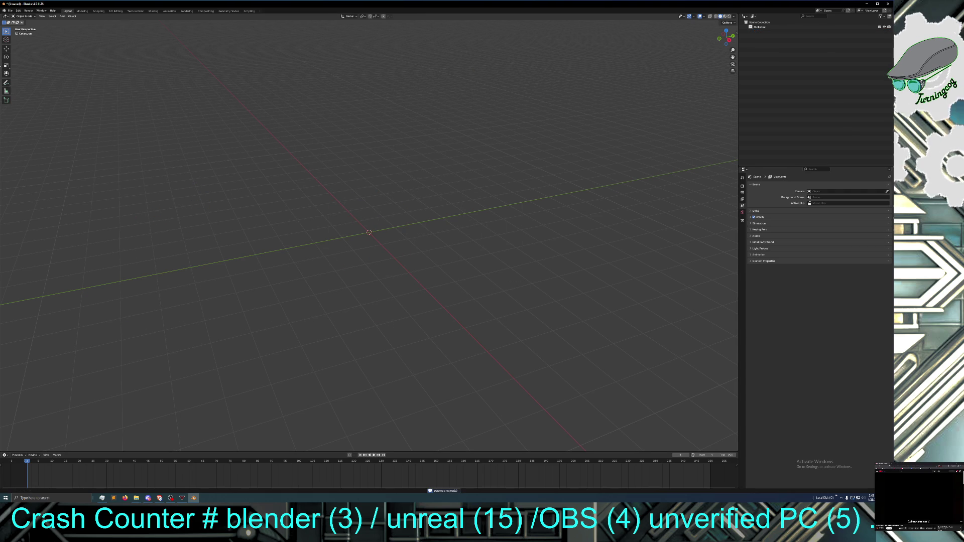
click(18, 10)
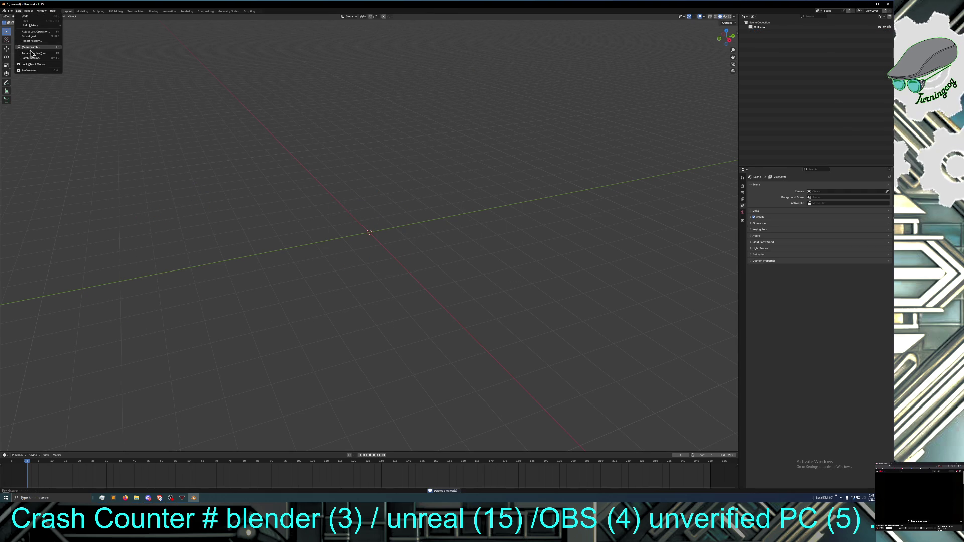
click(9, 11)
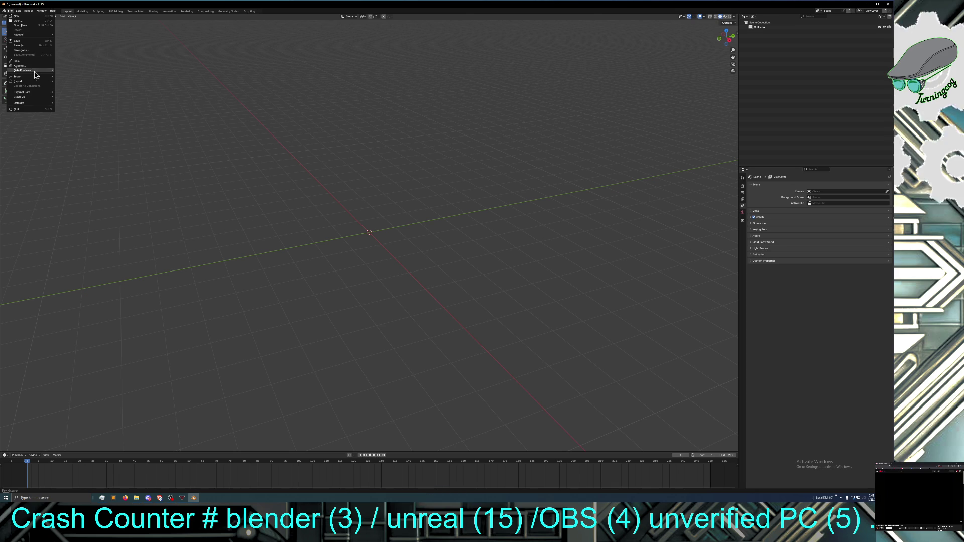
Import SM_GasLamp_01 as FBX from the 3d_assets_modified 2024 folder
mouse_move(41, 79)
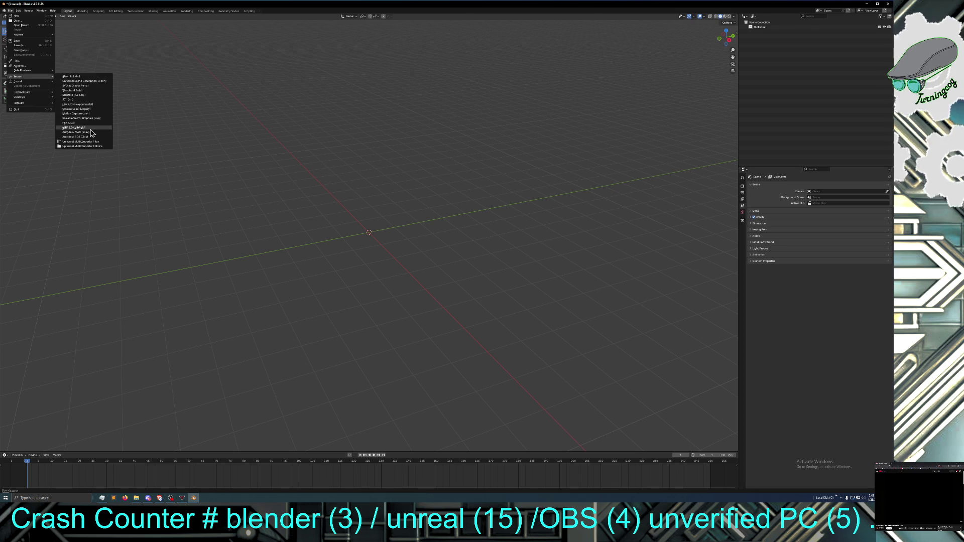
click(88, 125)
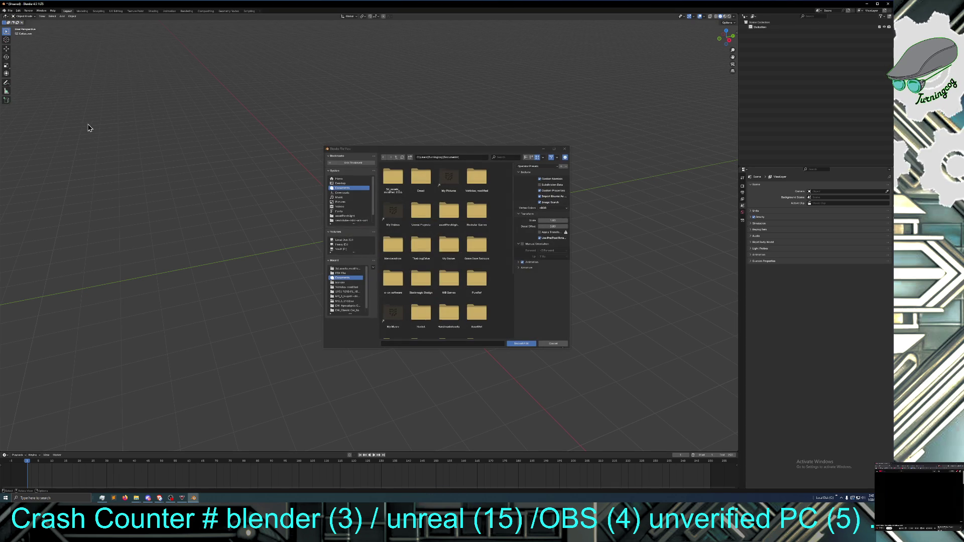
double_click(393, 177)
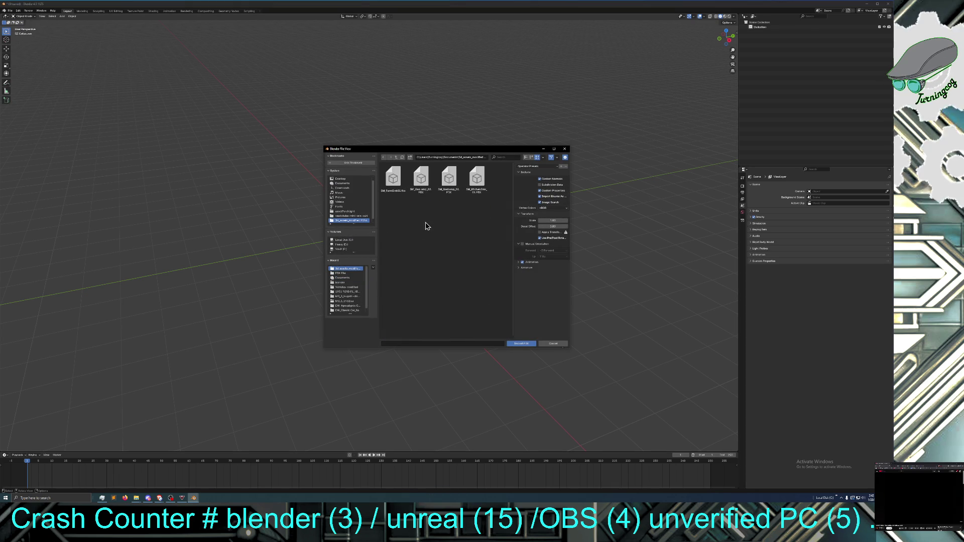
double_click(448, 182)
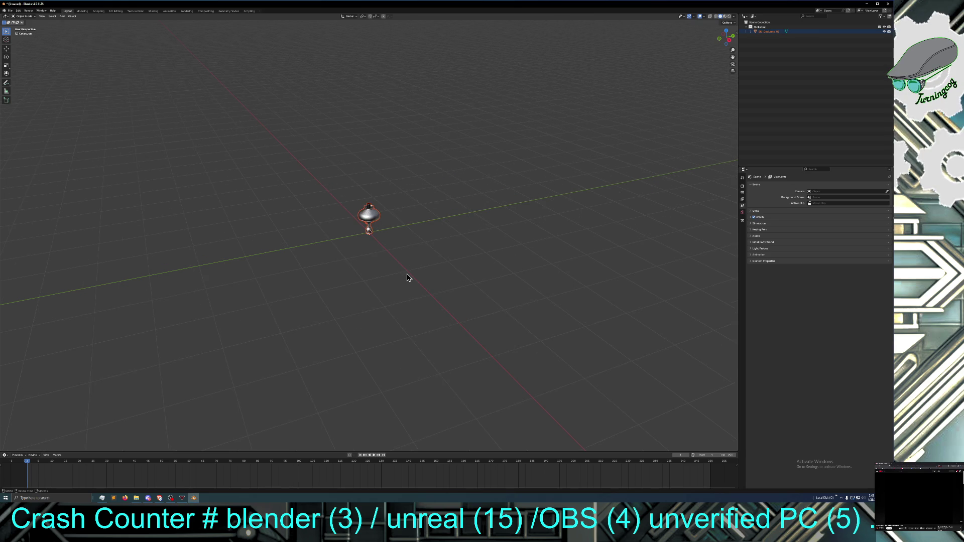
scroll(408, 277, up, 6)
Orbit to a side view, select the gas lamp, and switch it into Edit Mode
mouse_move(408, 278)
middle_down()
mouse_move(421, 265)
mouse_move(492, 263)
mouse_move(495, 241)
mouse_move(506, 260)
mouse_move(653, 262)
mouse_move(650, 243)
mouse_move(658, 259)
mouse_move(522, 263)
mouse_move(565, 269)
middle_up()
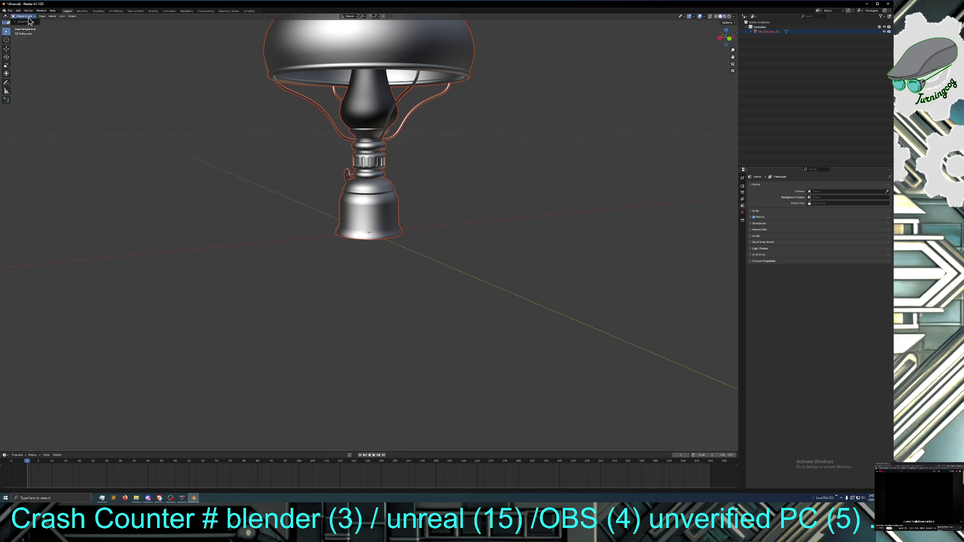
click(176, 183)
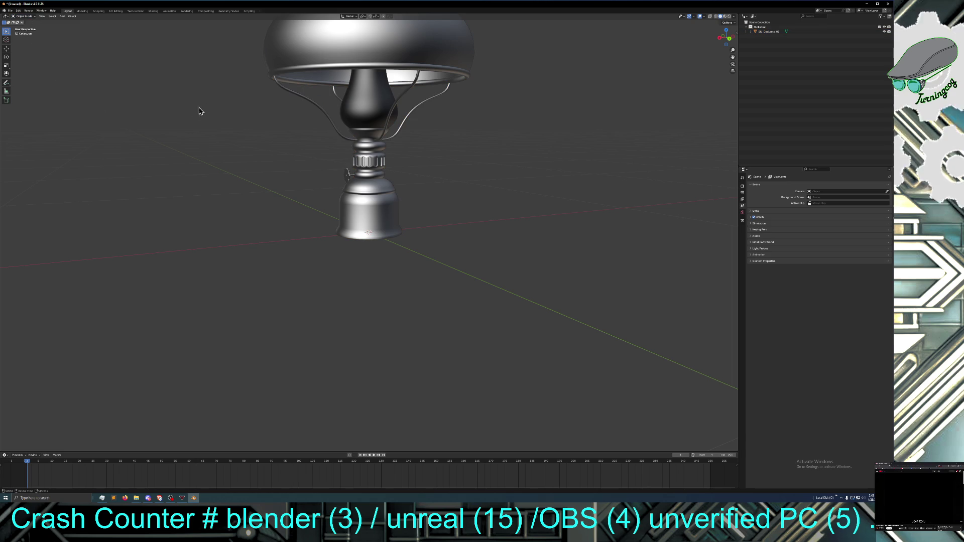
mouse_move(168, 159)
middle_down()
mouse_move(179, 158)
mouse_move(184, 171)
middle_up()
click(311, 77)
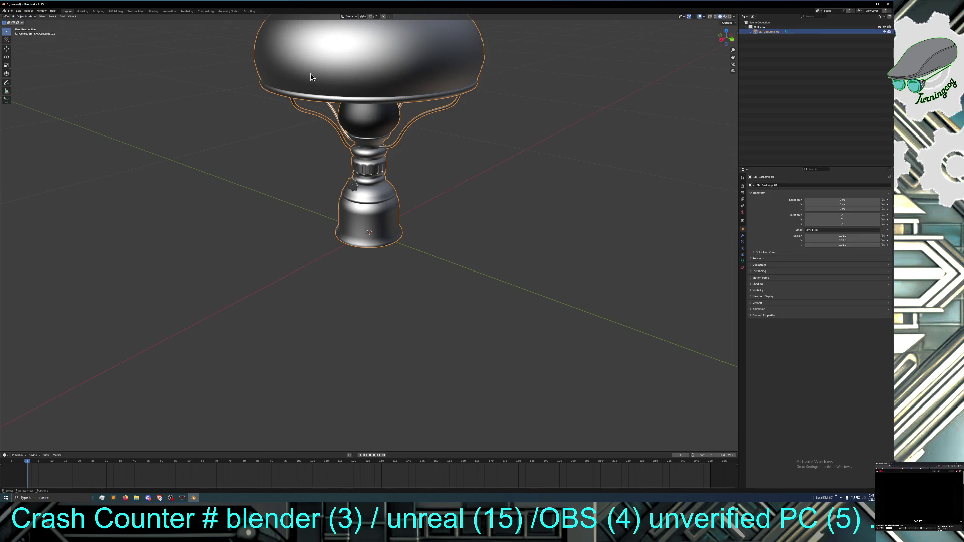
click(23, 16)
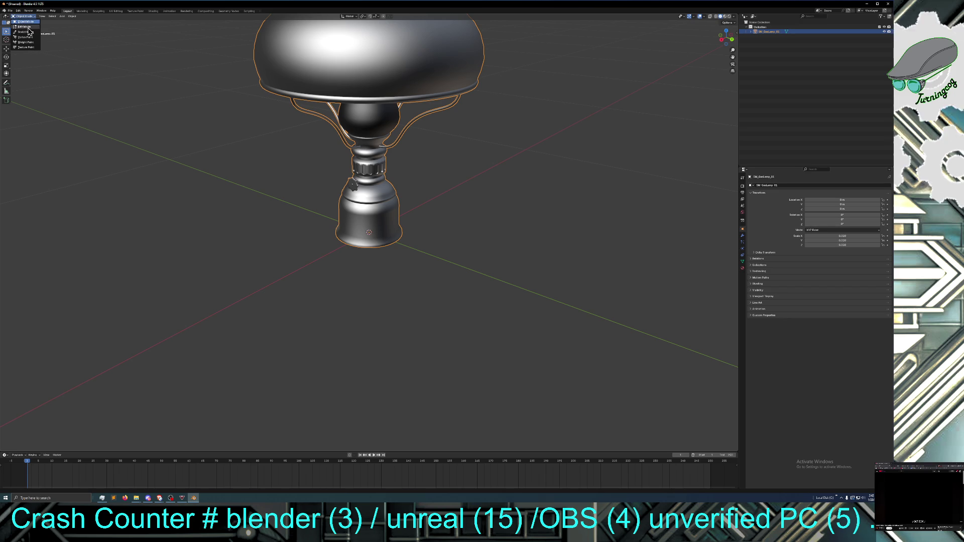
click(25, 26)
Convert the lamp mesh's triangles into quads
scroll(201, 196, up, 1)
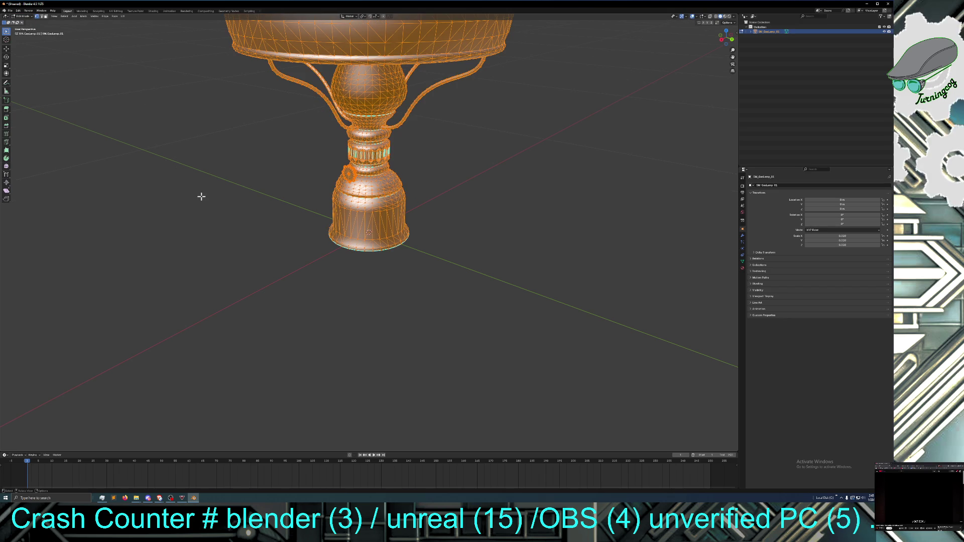
middle_drag(202, 197, 220, 188)
click(750, 31)
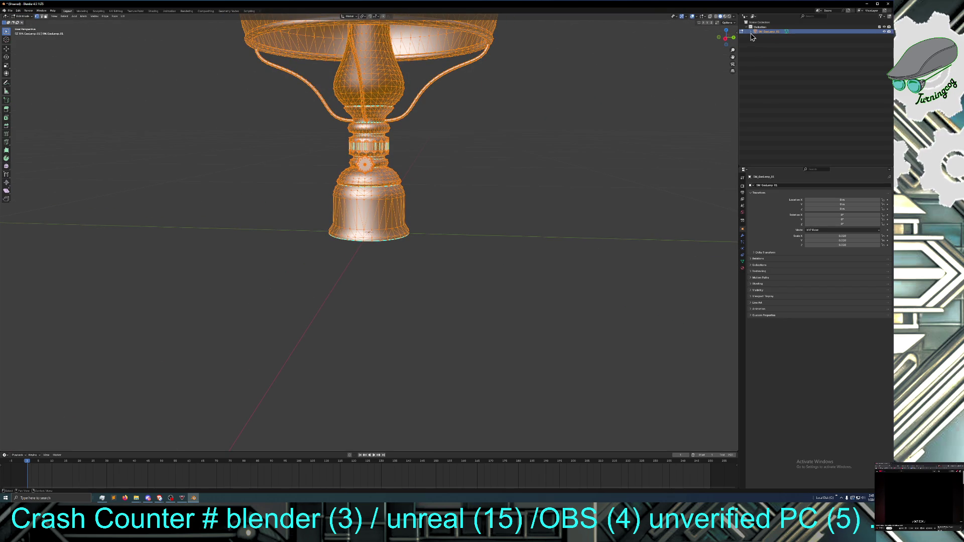
click(750, 32)
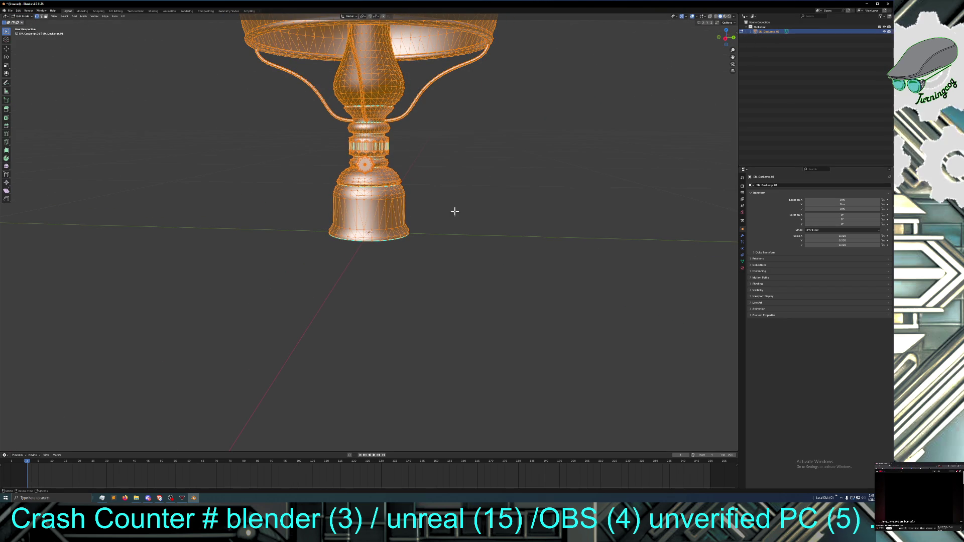
middle_drag(452, 221, 450, 213)
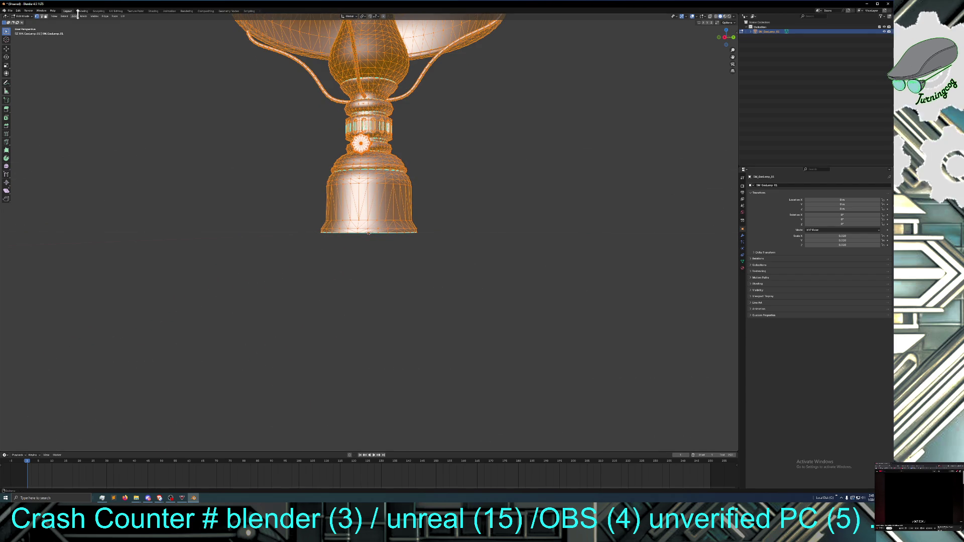
click(105, 17)
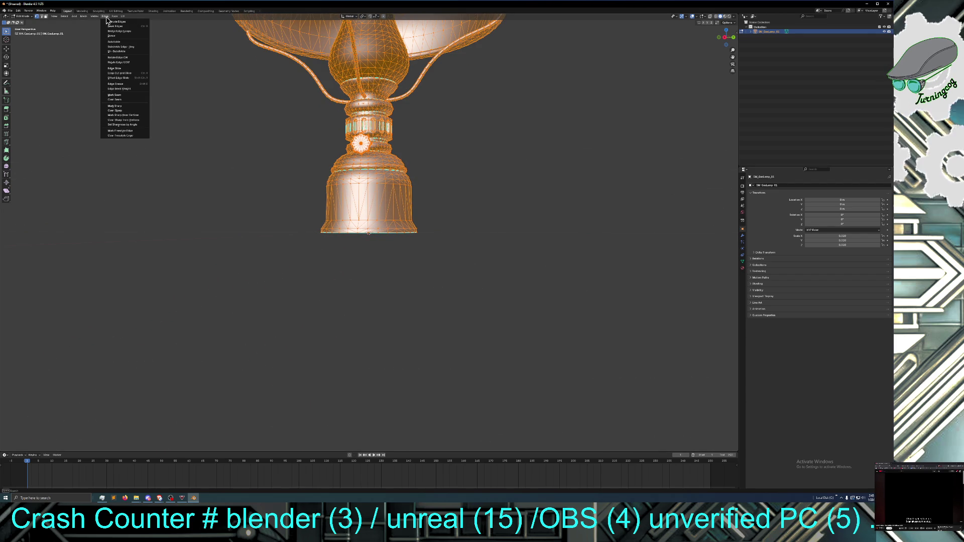
mouse_move(117, 20)
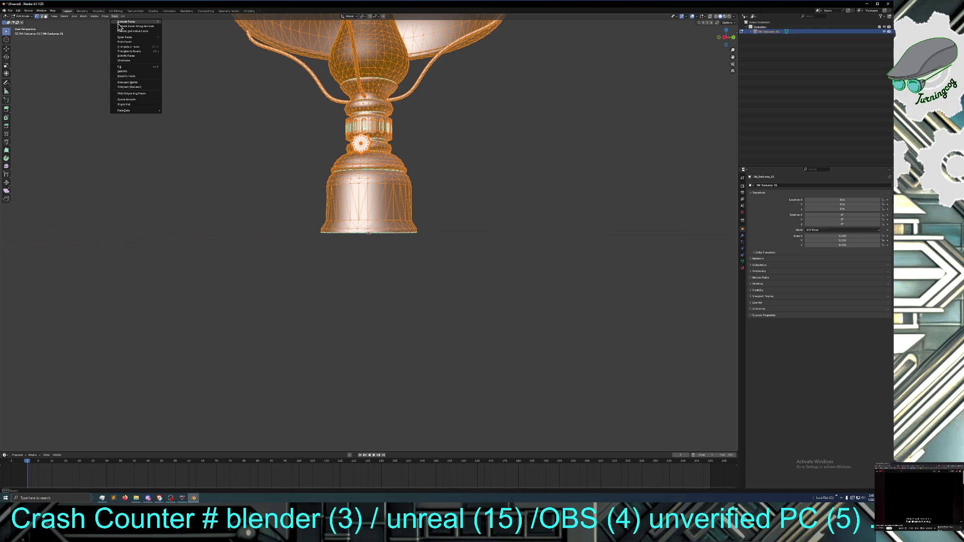
click(136, 55)
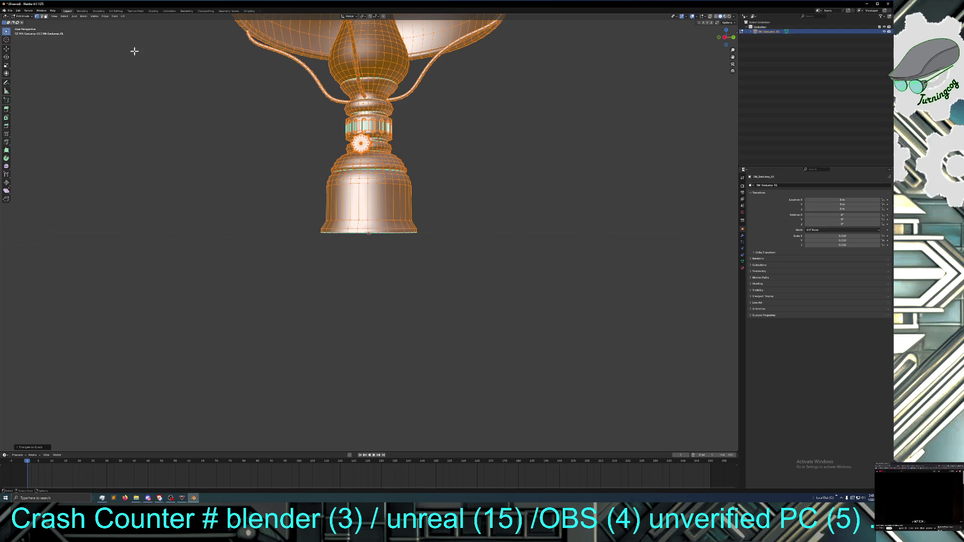
Zoom in and out on the lamp base to inspect the converted quads
mouse_move(196, 123)
middle_down()
mouse_move(152, 129)
mouse_move(195, 129)
mouse_move(241, 189)
mouse_move(203, 187)
middle_up()
scroll(229, 162, up, 3)
key(Tab)
key(Tab)
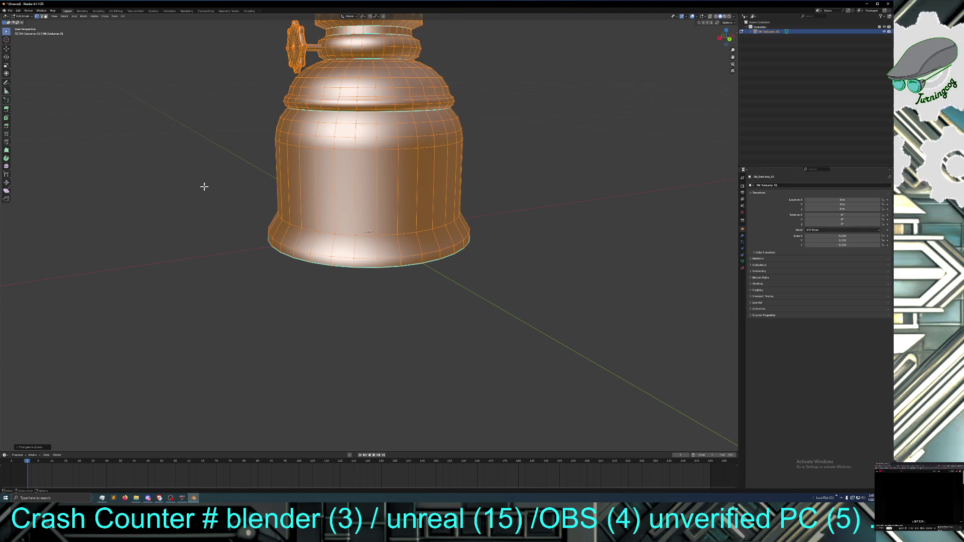
scroll(204, 186, down, 3)
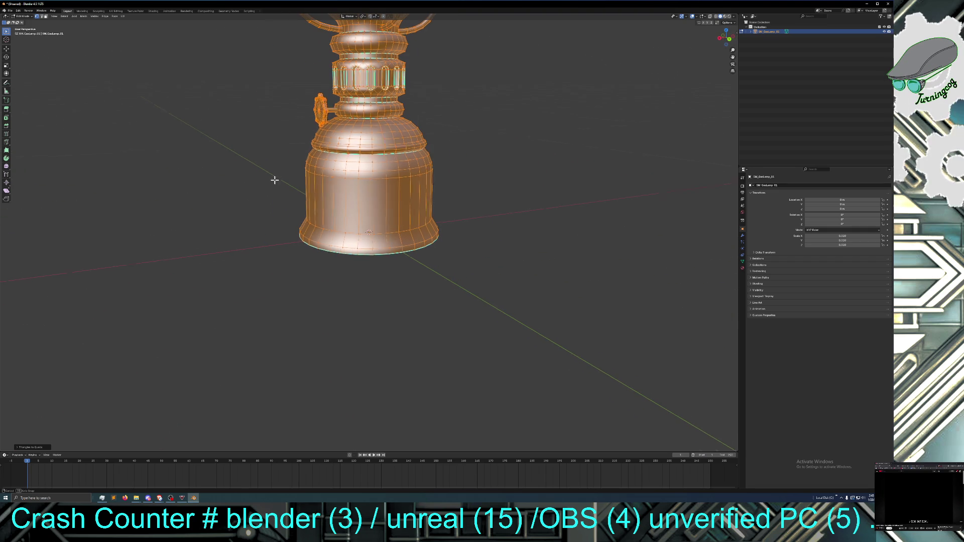
scroll(261, 178, up, 6)
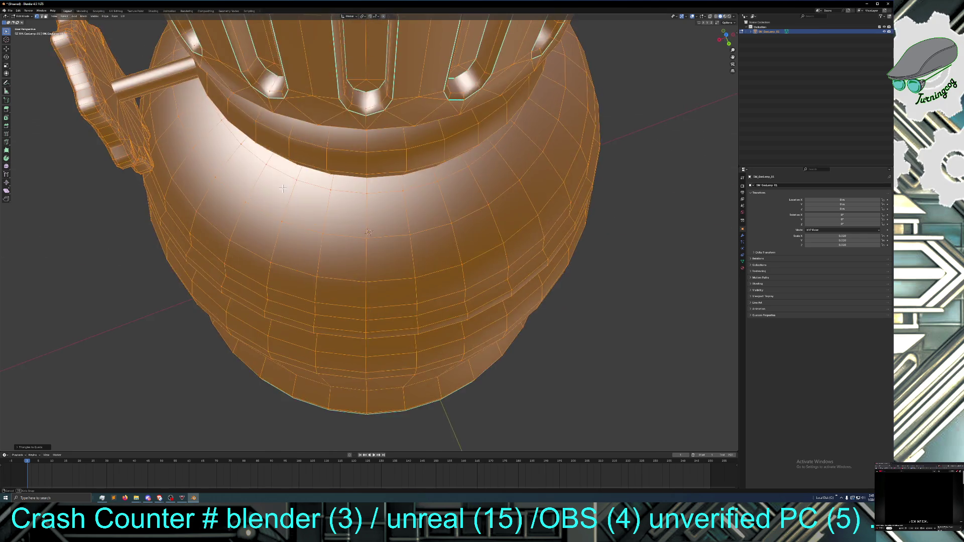
scroll(283, 188, up, 5)
scroll(289, 178, down, 5)
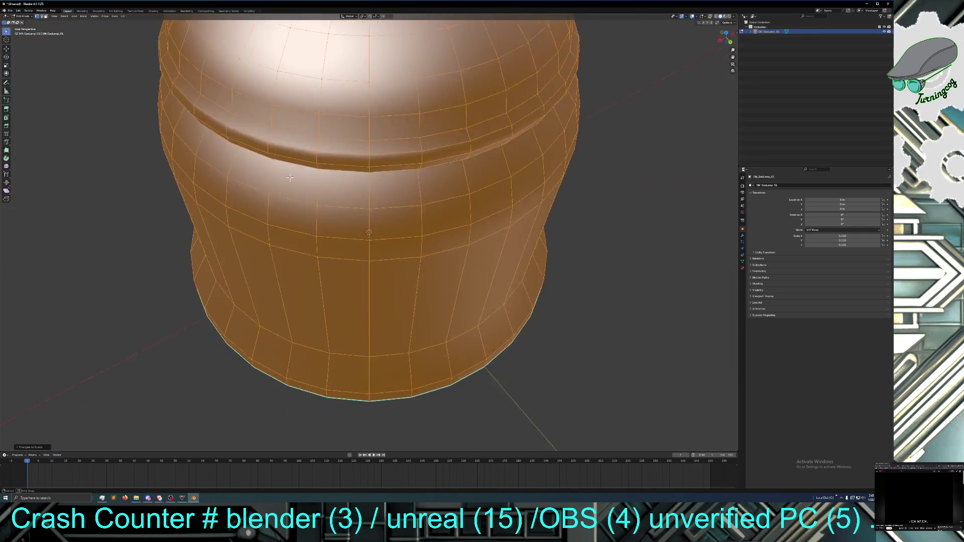
scroll(289, 178, down, 3)
scroll(307, 160, down, 2)
Orbit around the lamp's other side and top, then deselect the whole mesh
mouse_move(308, 160)
middle_down()
mouse_move(405, 161)
mouse_move(362, 158)
middle_up()
scroll(377, 148, down, 3)
scroll(406, 161, up, 1)
scroll(360, 158, down, 3)
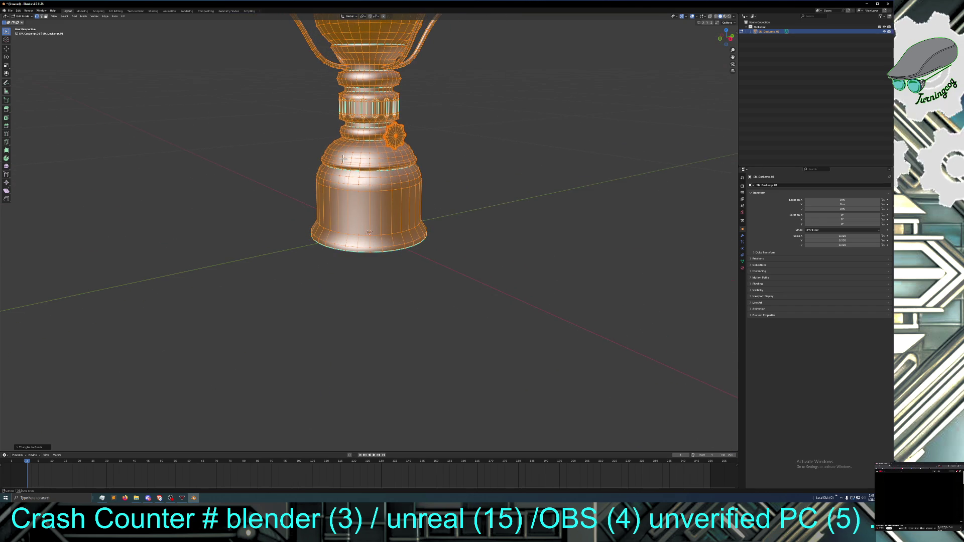
middle_drag(360, 159, 402, 160)
scroll(361, 161, up, 5)
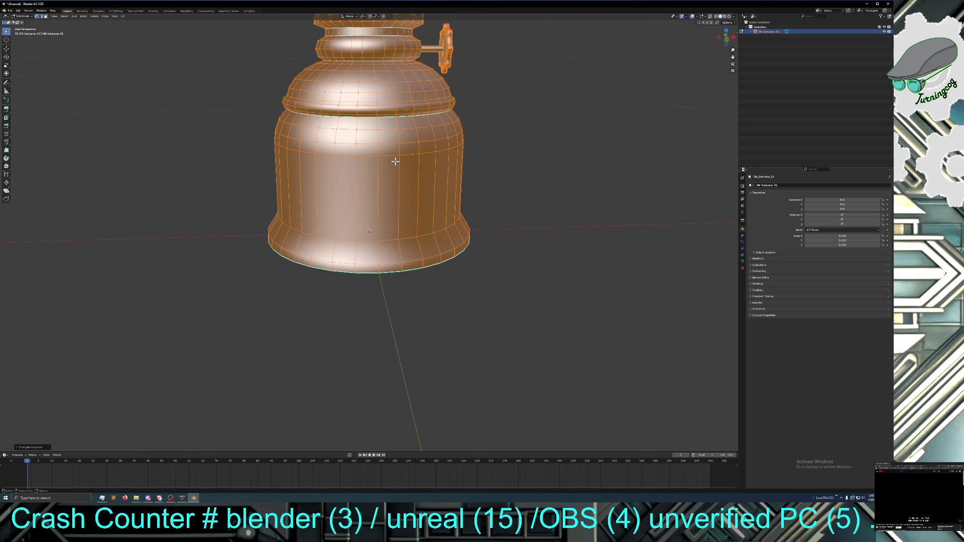
middle_drag(395, 161, 362, 164)
scroll(328, 166, down, 5)
scroll(342, 162, up, 2)
middle_drag(342, 162, 350, 157)
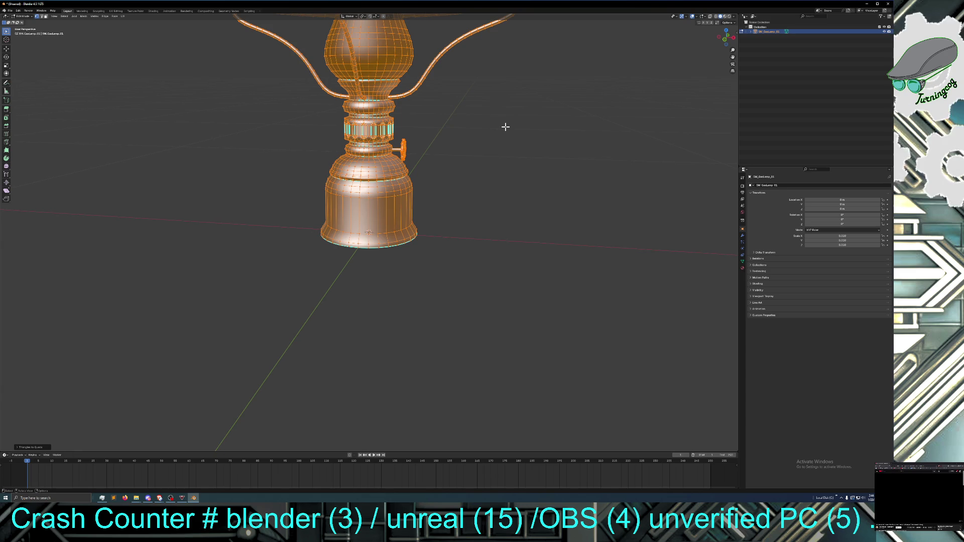
scroll(505, 127, down, 3)
mouse_move(506, 127)
middle_down()
mouse_move(486, 118)
mouse_move(430, 124)
mouse_move(444, 125)
mouse_move(456, 146)
middle_up()
click(462, 146)
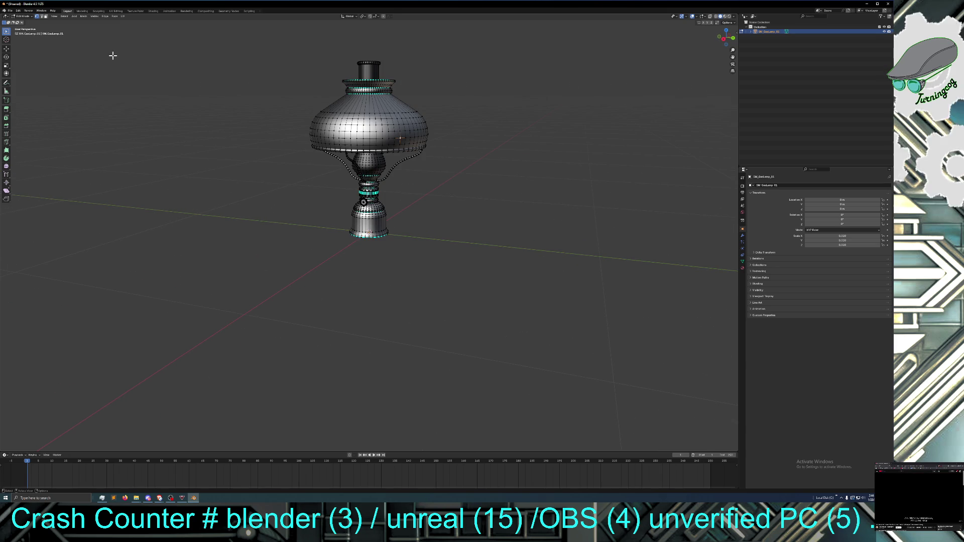
In face select, pick the lampshade's widest loop and grow it over the shade and collar rings
click(46, 16)
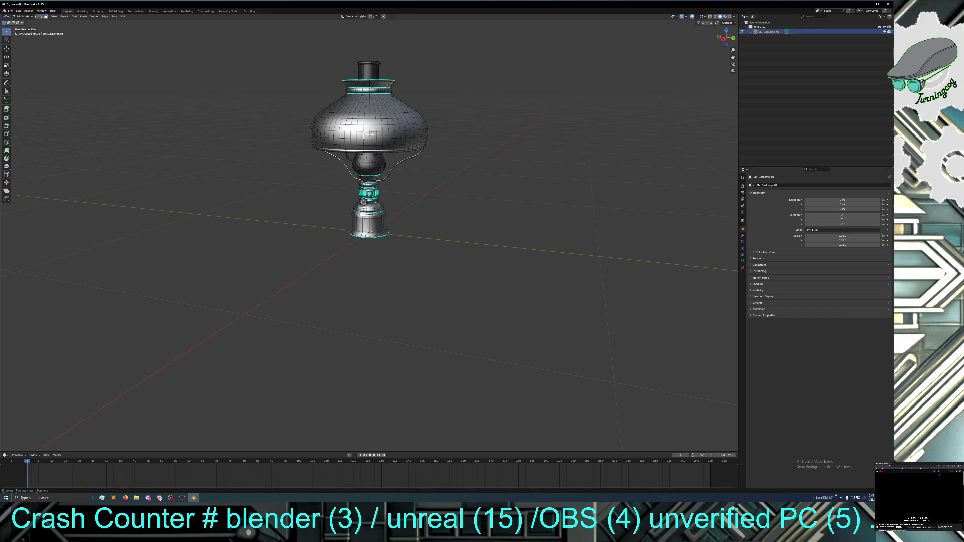
alt+click(369, 134)
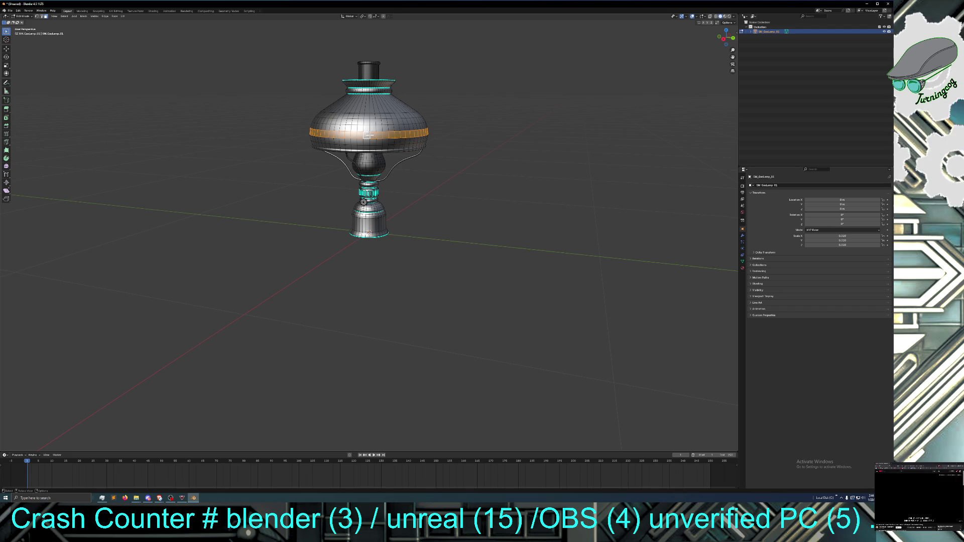
key(ctrl+KP_Add)
key(ctrl+KP_Add)
key(ctrl+KP_Add)
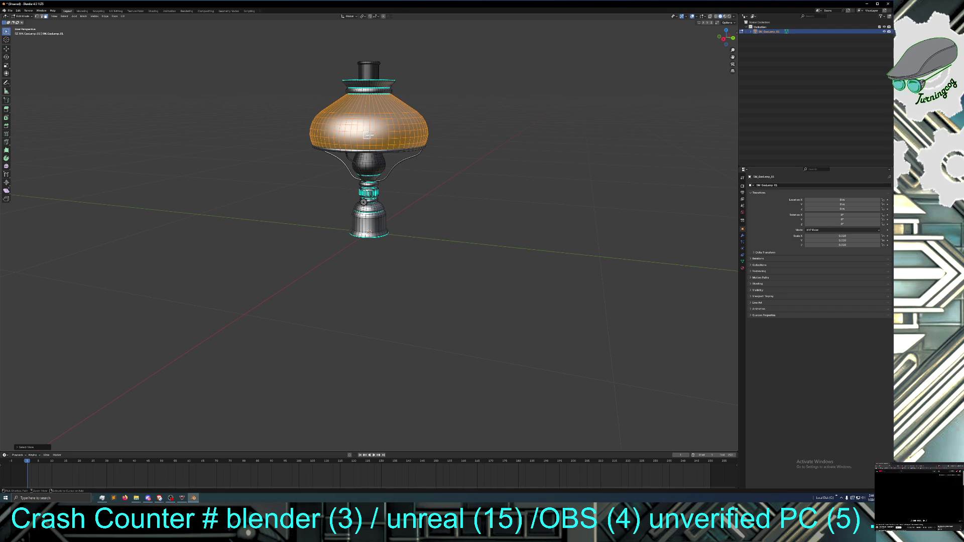
key(ctrl+KP_Add)
key(ctrl+KP_Add)
key(ctrl+KP_Add)
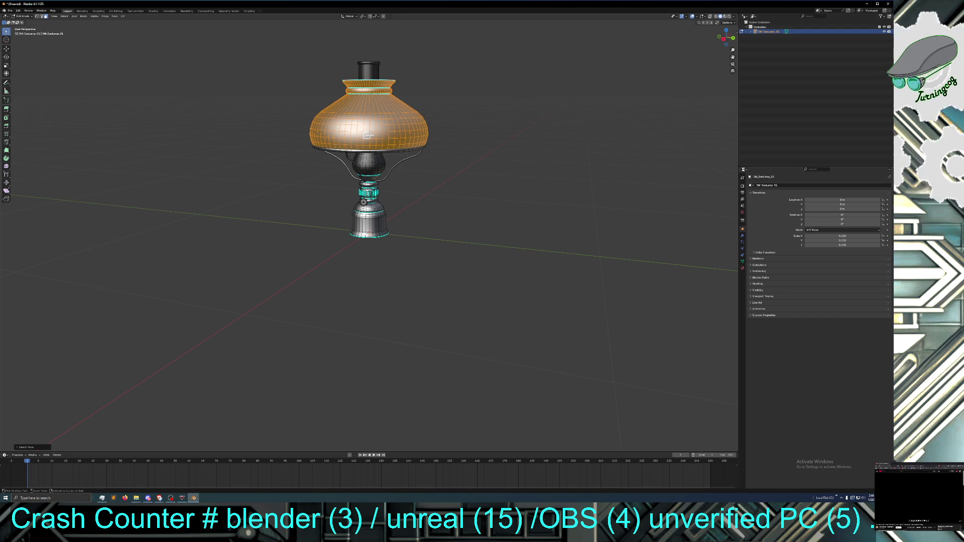
mouse_move(380, 195)
middle_down()
mouse_move(423, 174)
mouse_move(415, 162)
mouse_move(407, 203)
mouse_move(414, 213)
middle_up()
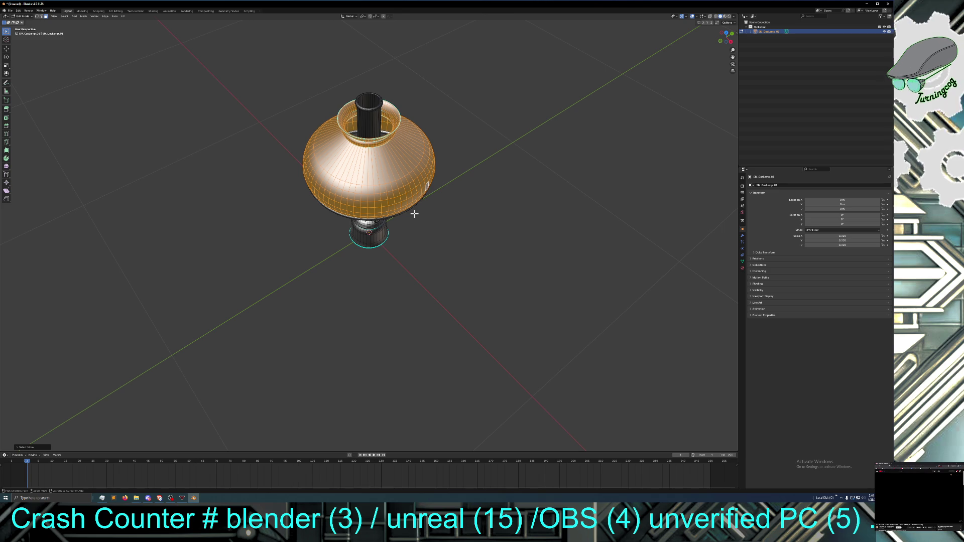
mouse_move(422, 257)
middle_down()
mouse_move(420, 219)
mouse_move(407, 226)
mouse_move(425, 241)
middle_up()
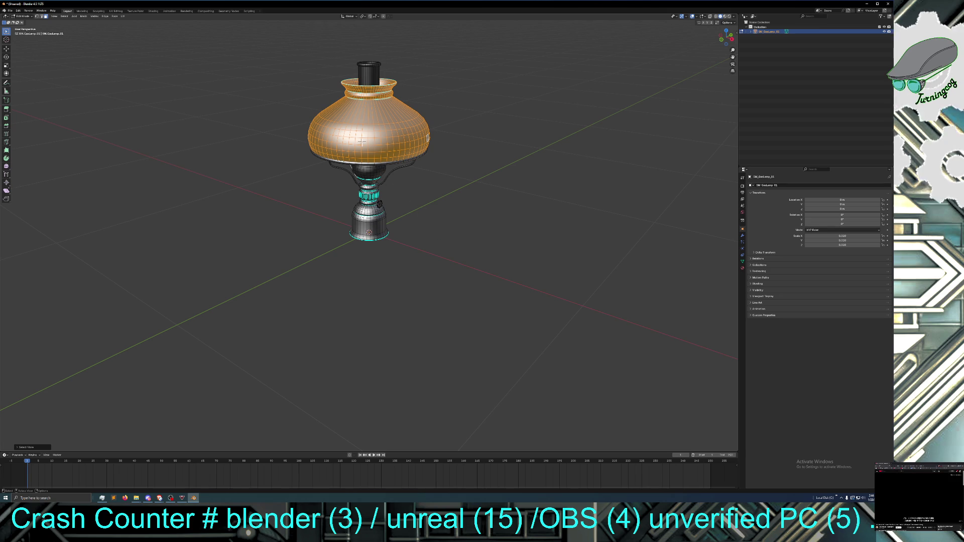
Separate the selected shade and collar rings into their own object
key(ctrl+f)
mouse_move(354, 169)
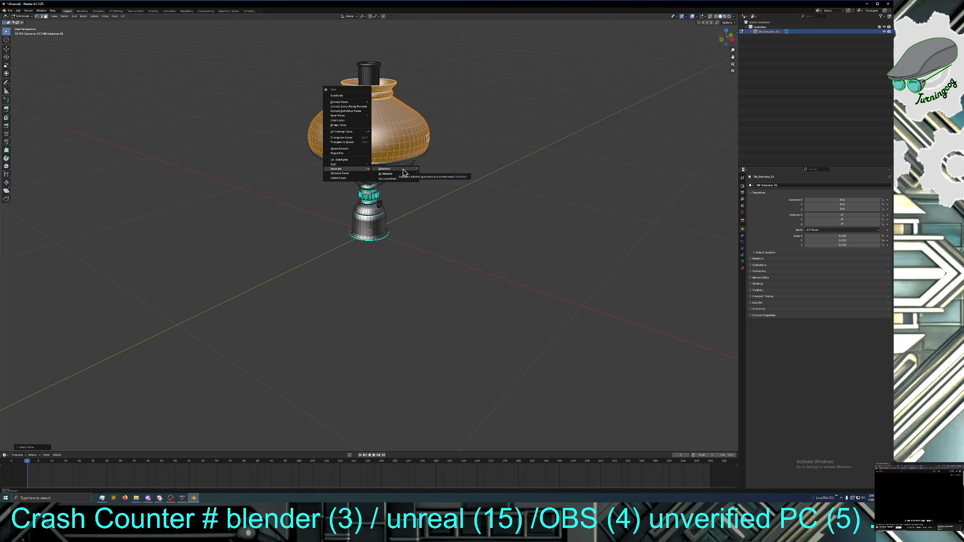
click(403, 170)
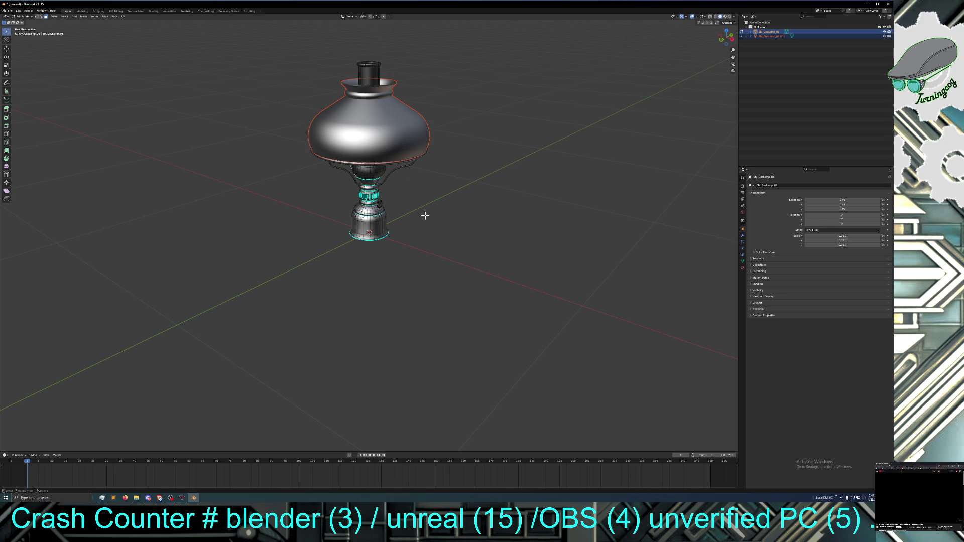
middle_drag(425, 215, 424, 209)
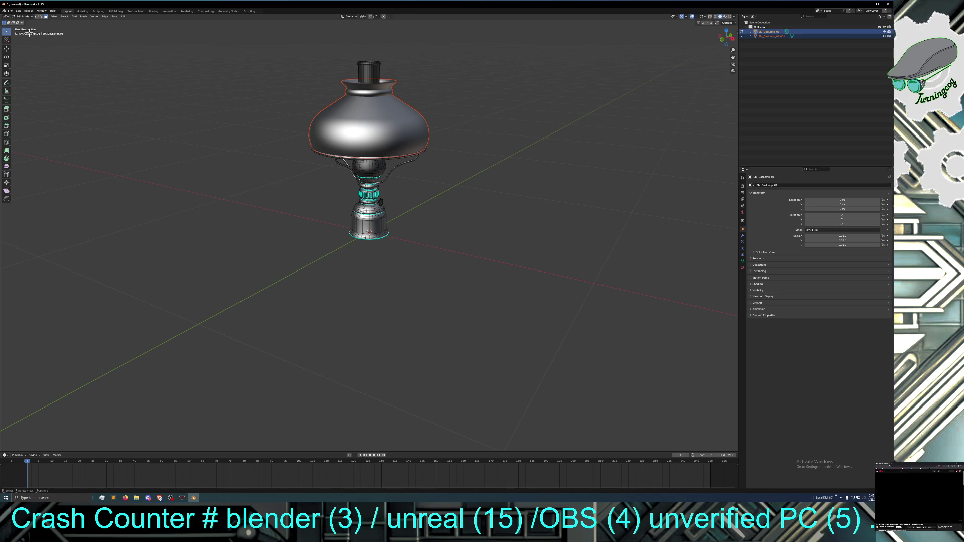
Switch to Object Mode, select the lamp body, and orbit to a lower side view
click(27, 17)
click(24, 22)
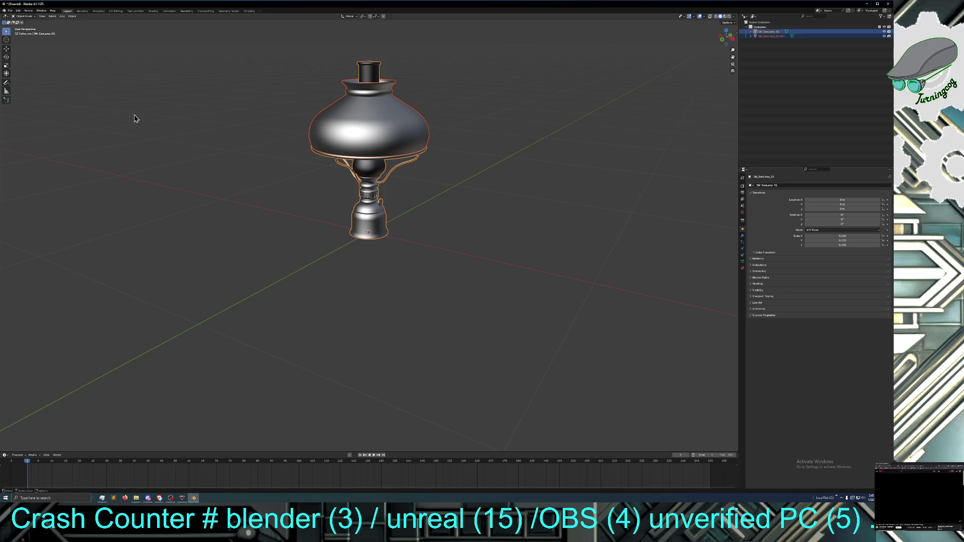
click(231, 190)
click(370, 69)
middle_drag(231, 145, 240, 140)
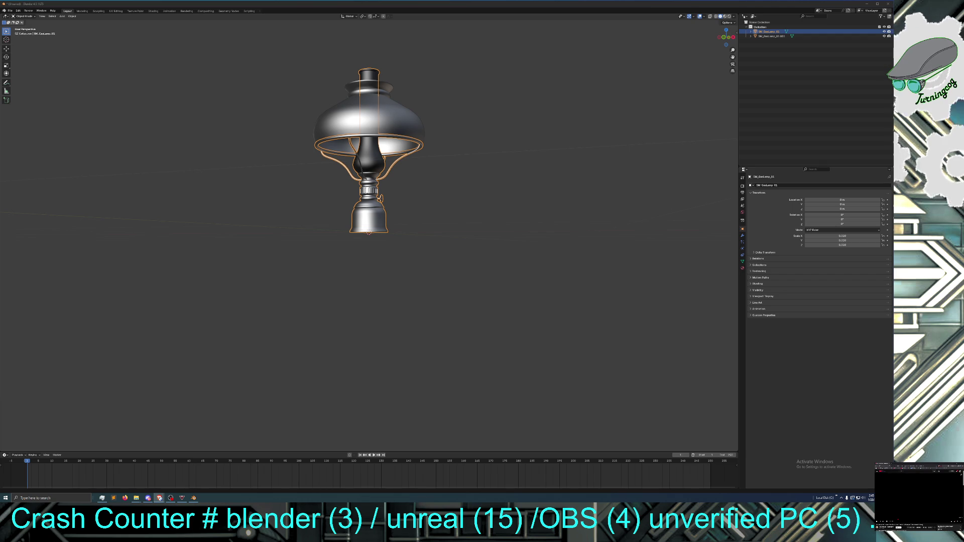
mouse_move(411, 290)
middle_down()
mouse_move(408, 300)
mouse_move(409, 274)
middle_up()
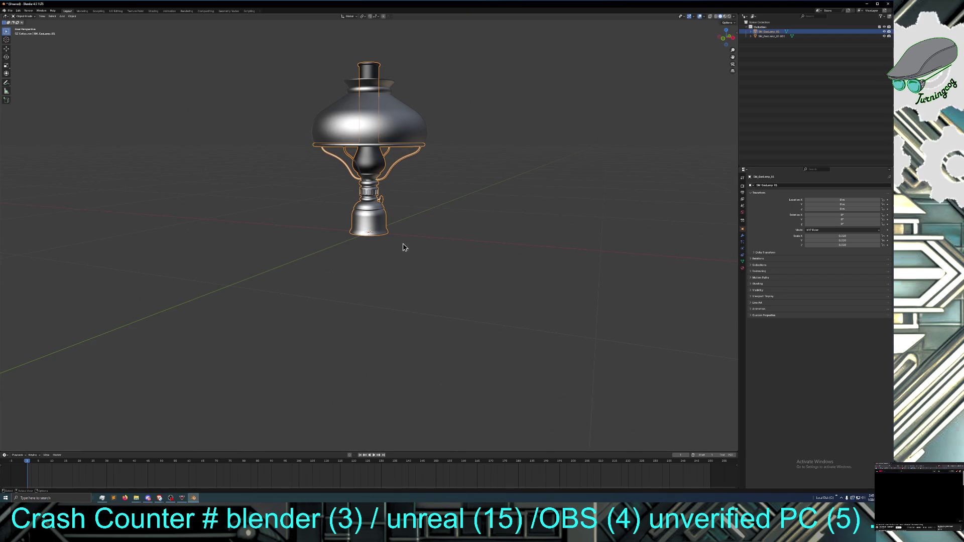
click(22, 16)
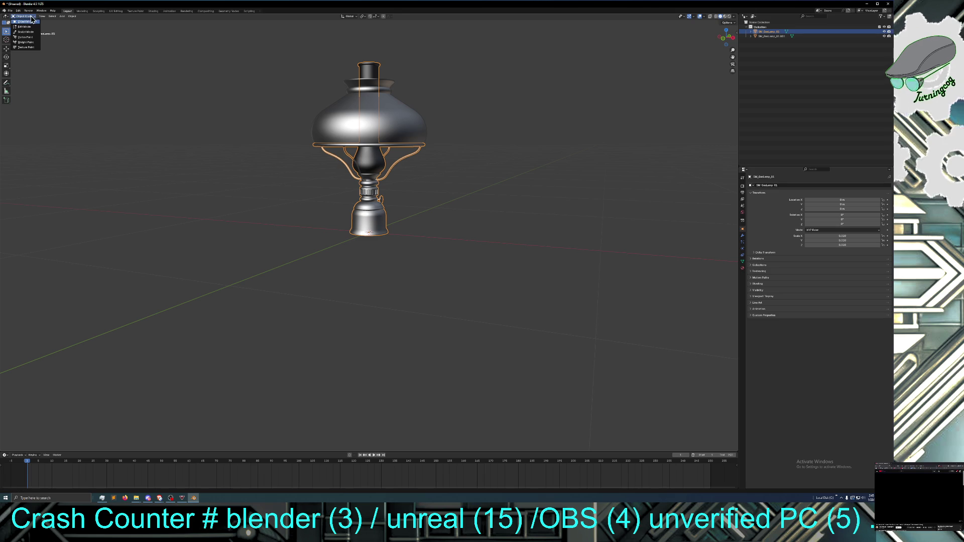
In Edit Mode, box-select the chimney-top faces, then shrink the selection with Select Less
click(28, 29)
drag(309, 58, 458, 76)
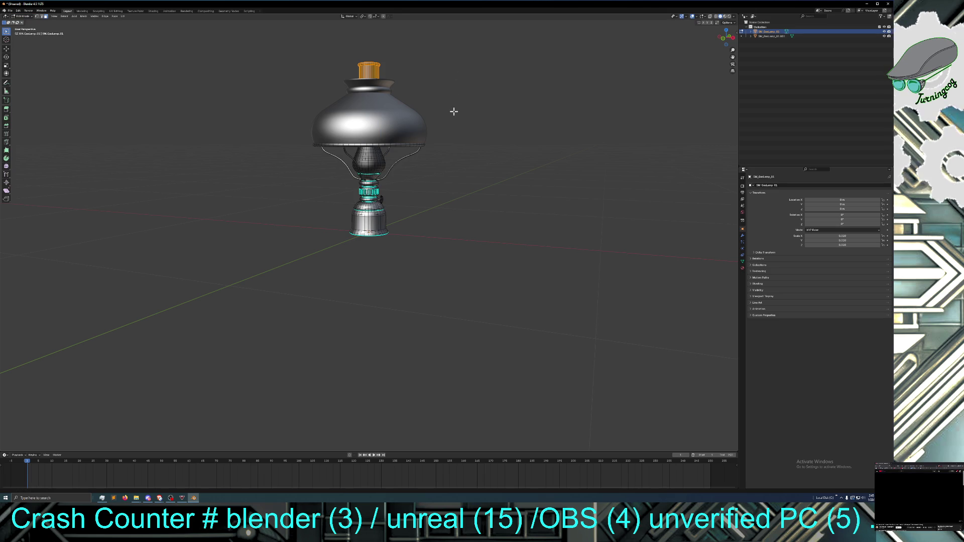
key(super+plus)
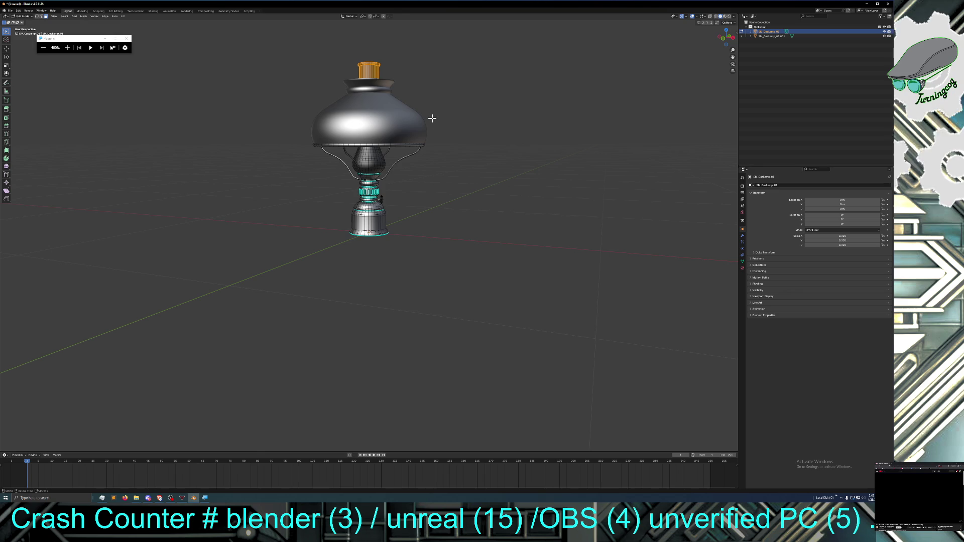
scroll(442, 126, down, 3)
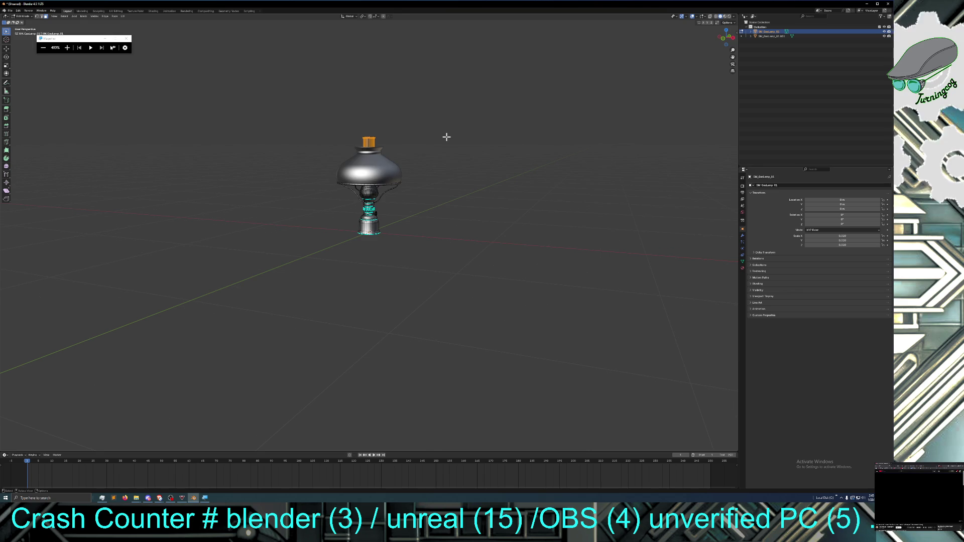
key(ctrl+KP_Subtract)
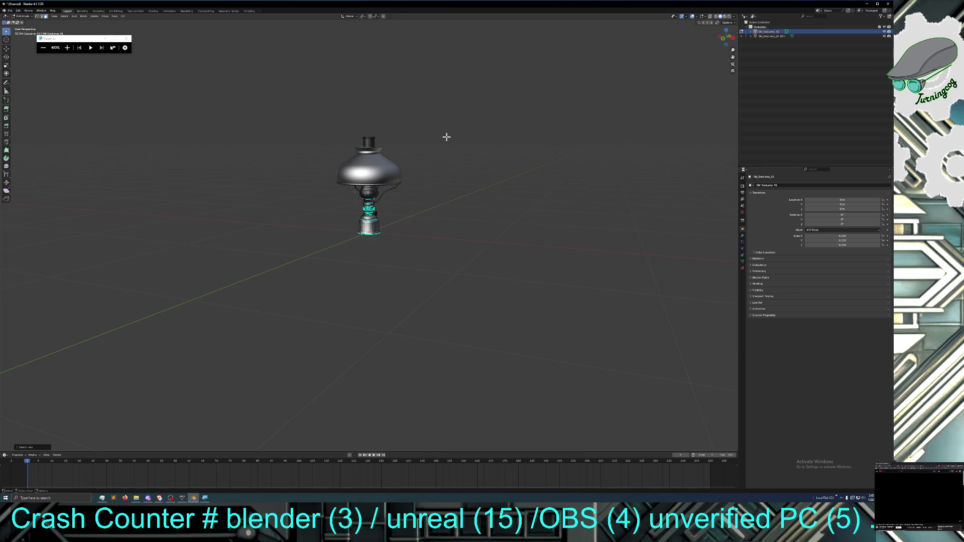
scroll(460, 139, down, 3)
scroll(463, 141, up, 5)
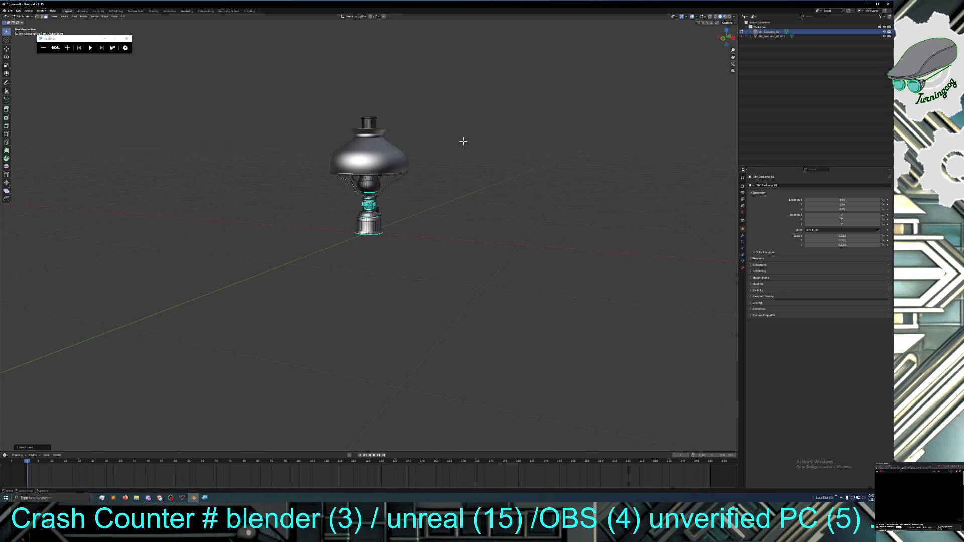
mouse_move(426, 152)
middle_down()
mouse_move(447, 146)
mouse_move(432, 150)
middle_up()
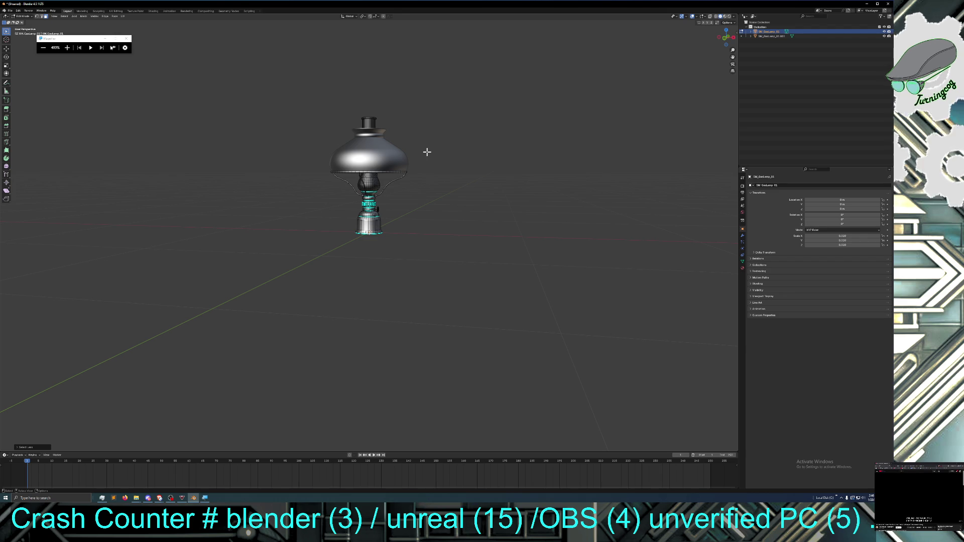
scroll(427, 152, down, 3)
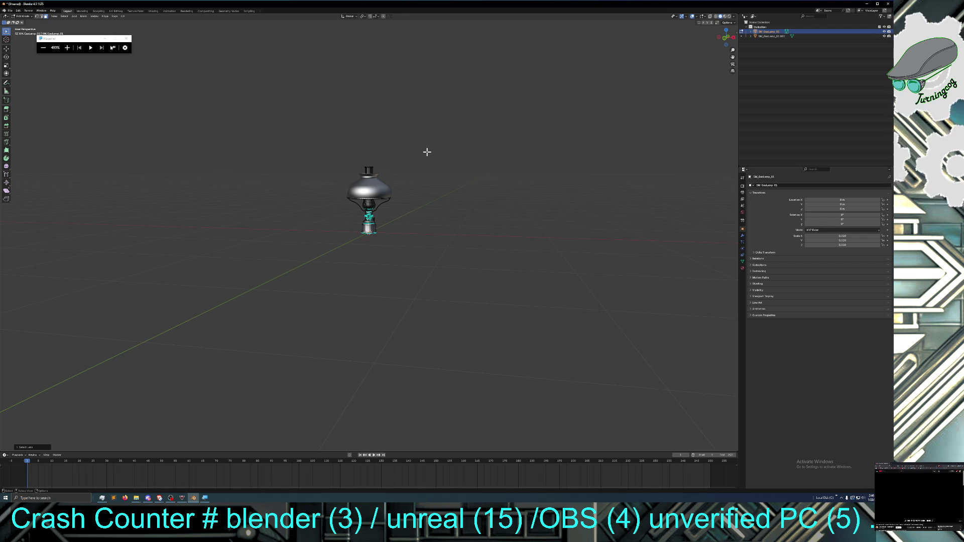
key(ctrl+s)
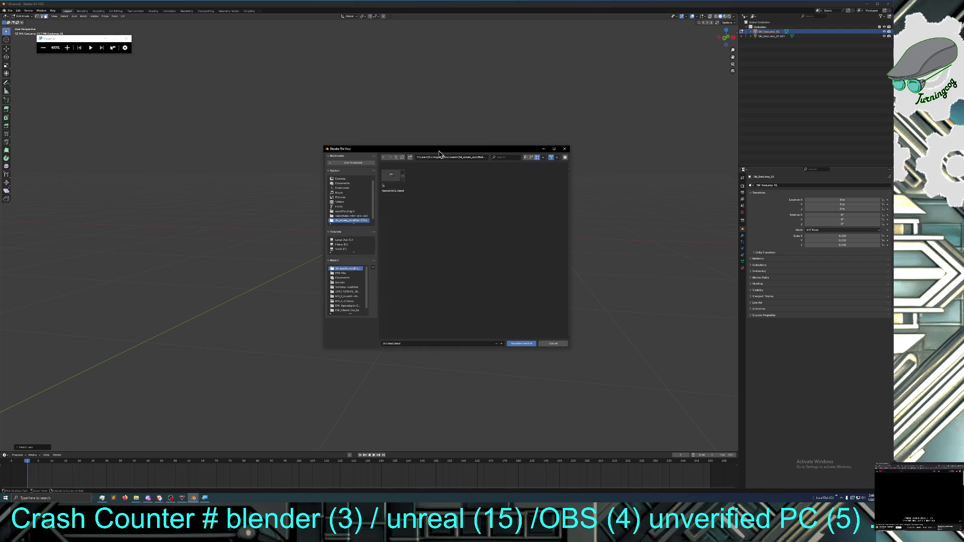
Replace the Untitled name with 'SMasLamp01' and save the scene as a .blend file
mouse_move(458, 146)
mouse_down()
mouse_move(454, 122)
mouse_move(466, 220)
mouse_move(465, 99)
mouse_move(465, 179)
mouse_move(465, 110)
mouse_move(466, 123)
mouse_up()
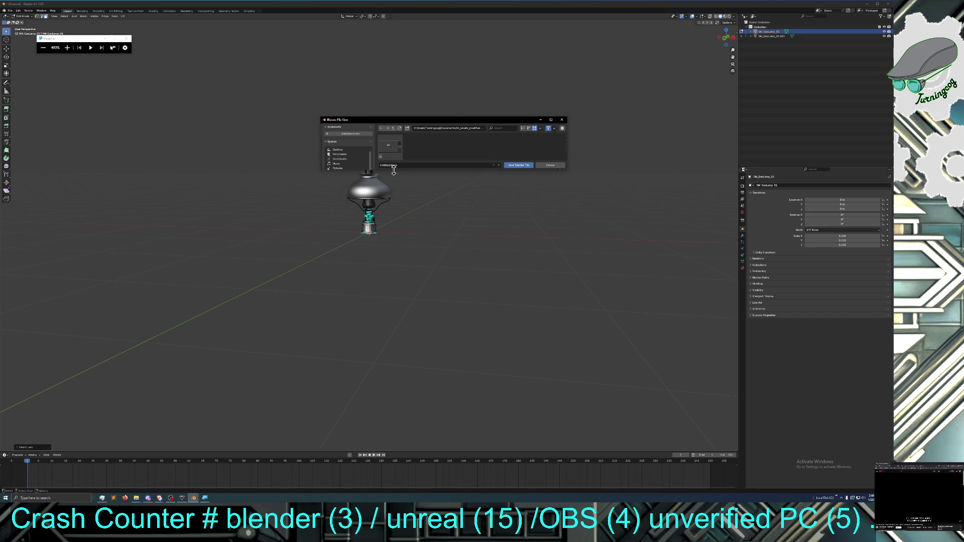
click(434, 165)
key(ctrl+Delete)
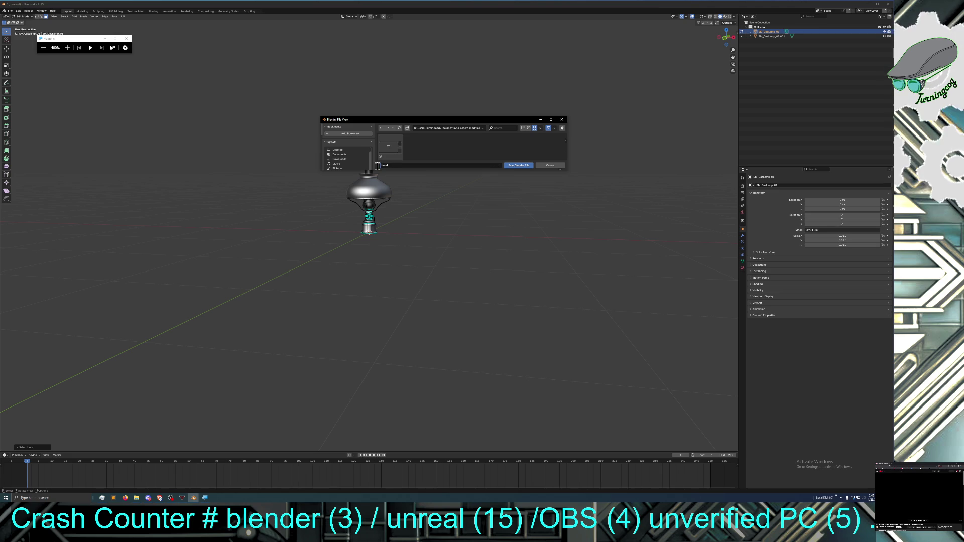
text(SM_Oil_L)
text(a)
text(sLa)
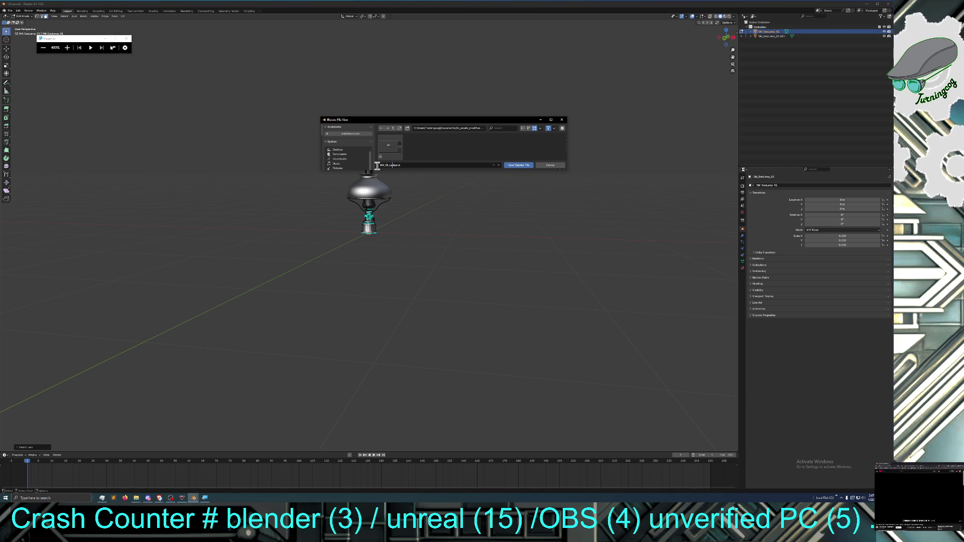
text(mp)
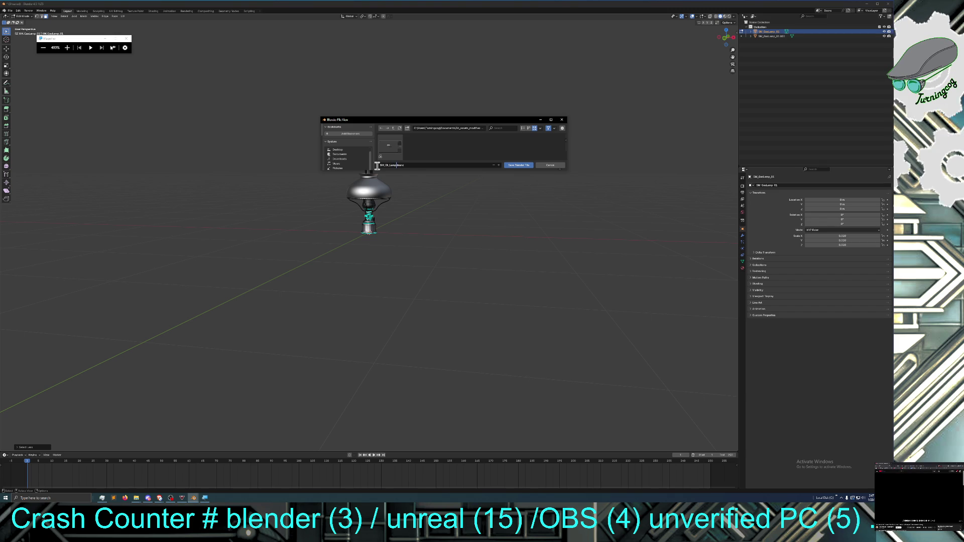
text(01)
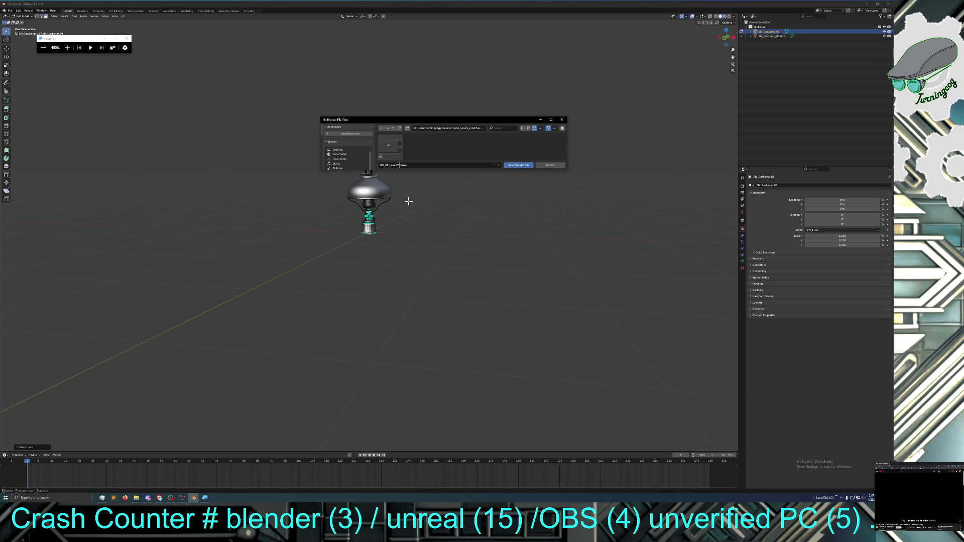
click(519, 165)
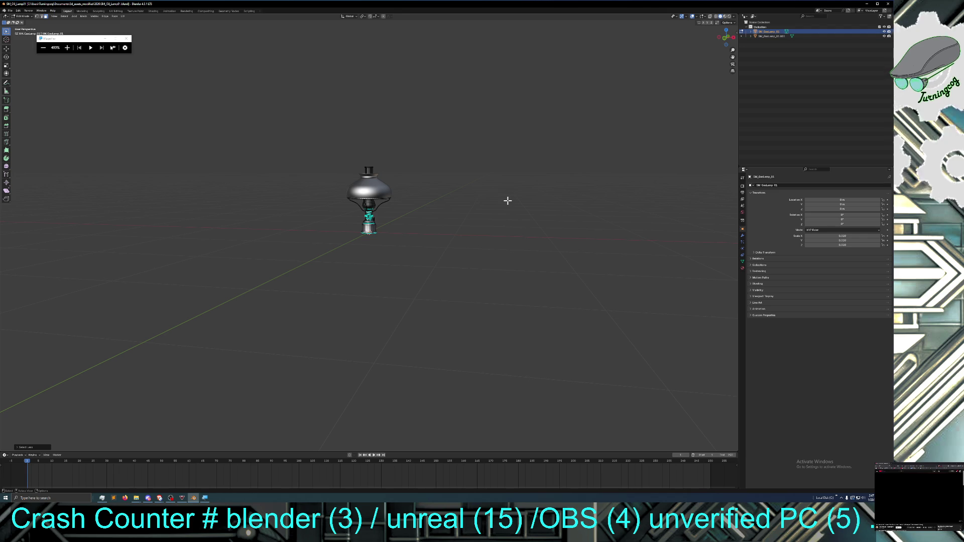
key(ctrl+alt)
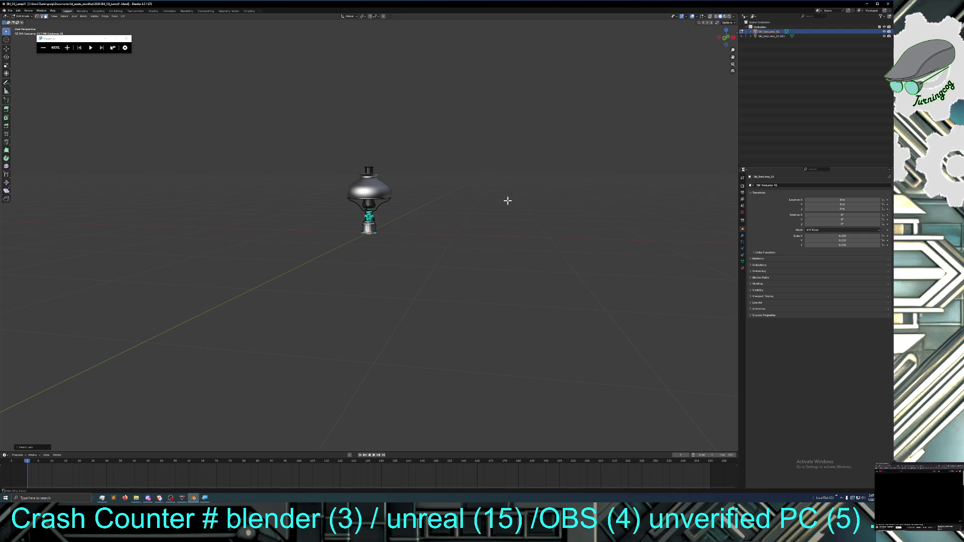
click(102, 497)
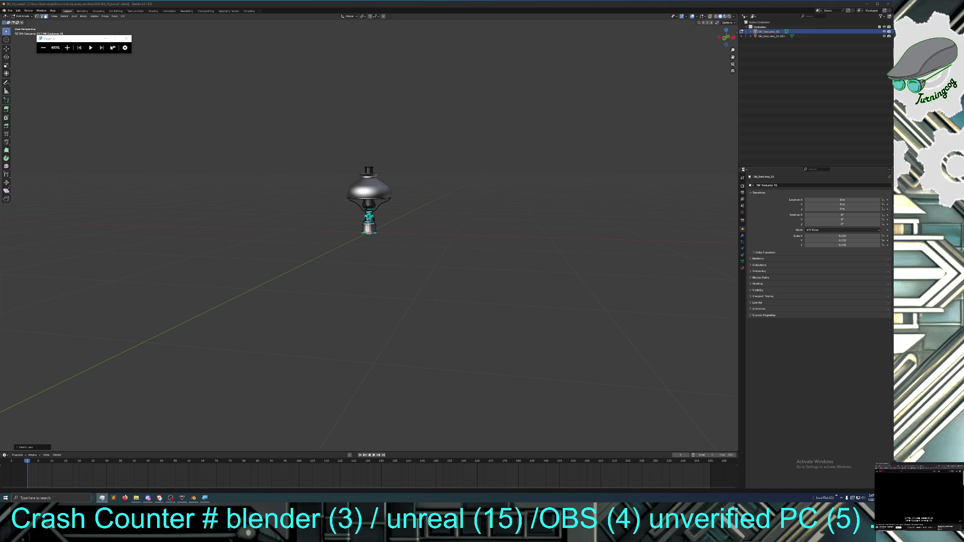
click(170, 498)
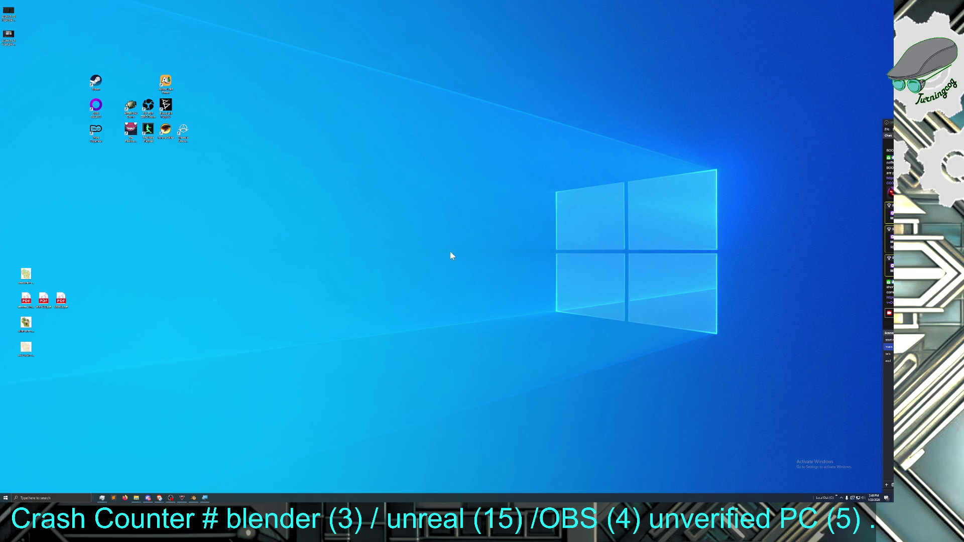
click(193, 498)
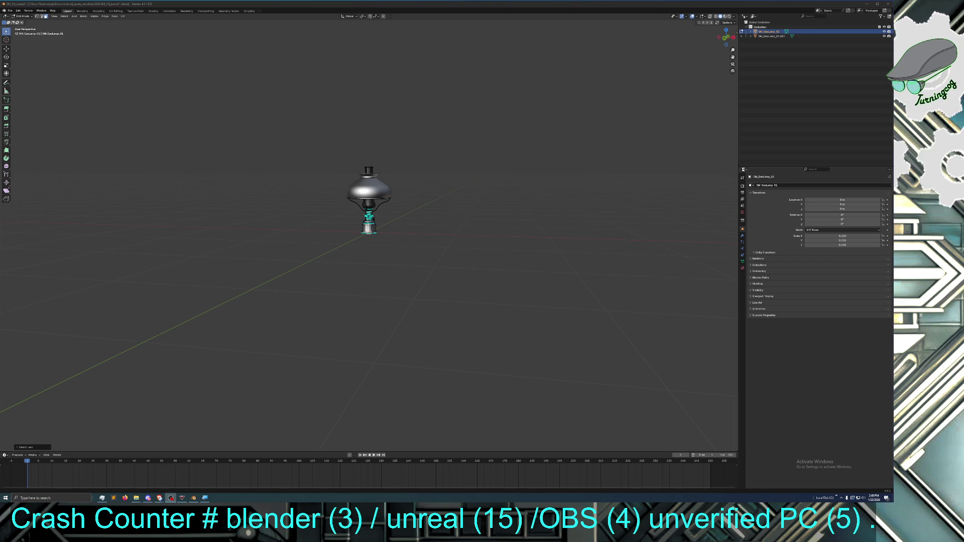
Box-select the top chimney faces and grow the selection three times down the glass chimney
scroll(436, 319, up, 8)
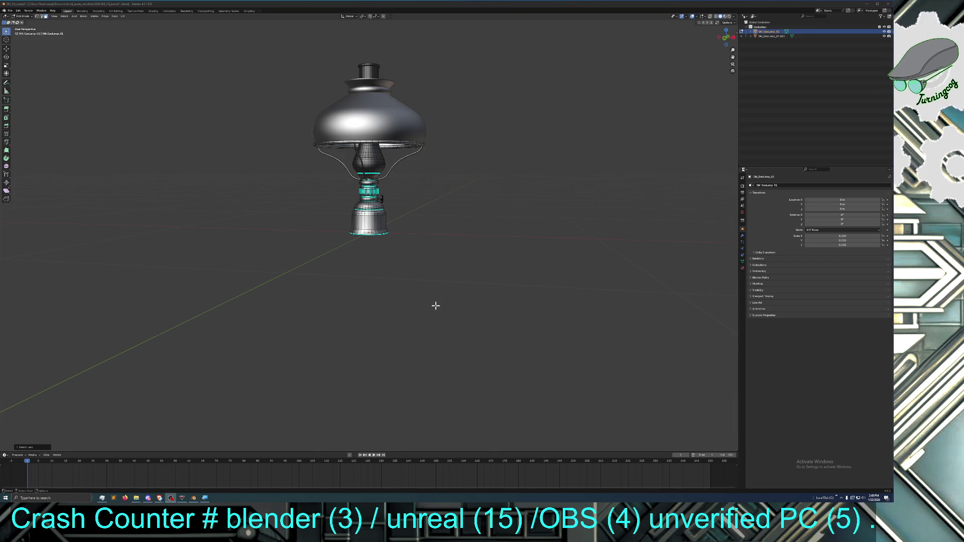
right_click(440, 276)
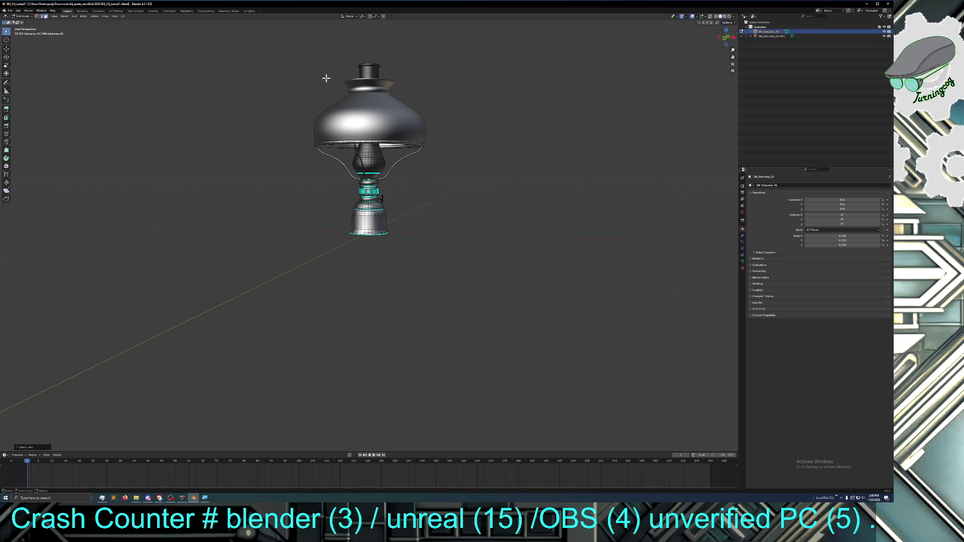
drag(335, 49, 399, 77)
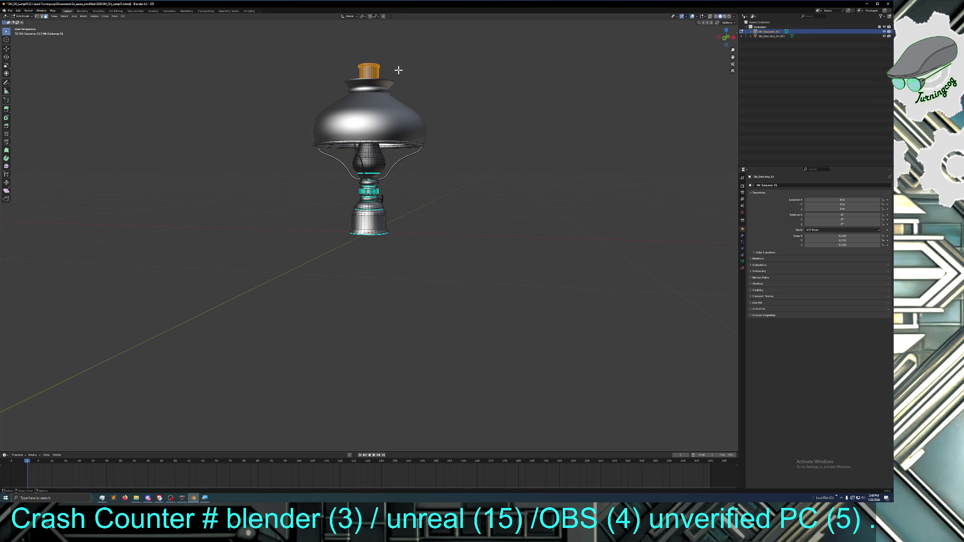
key(ctrl+KP_Add)
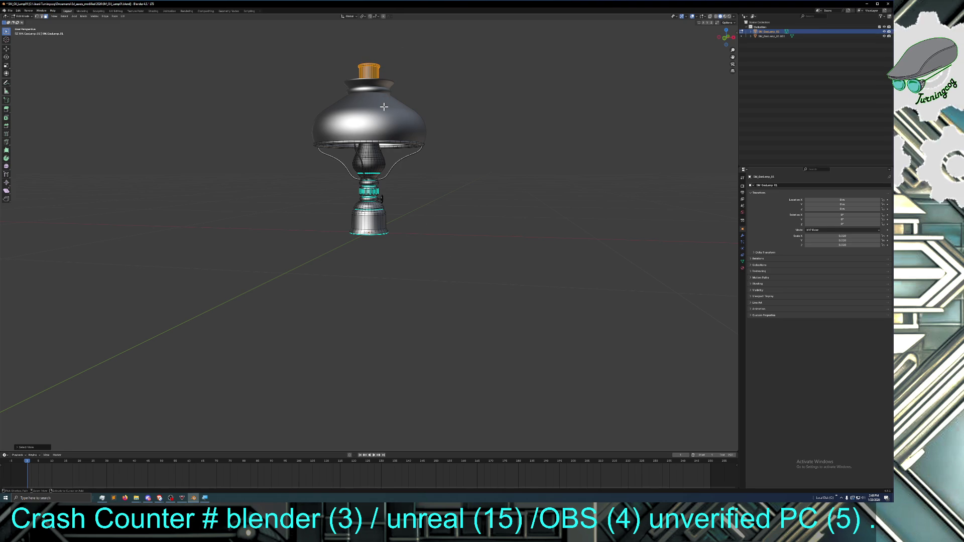
key(ctrl+KP_Add)
key(ctrl+KP_Add)
key(ctrl+KP_Add)
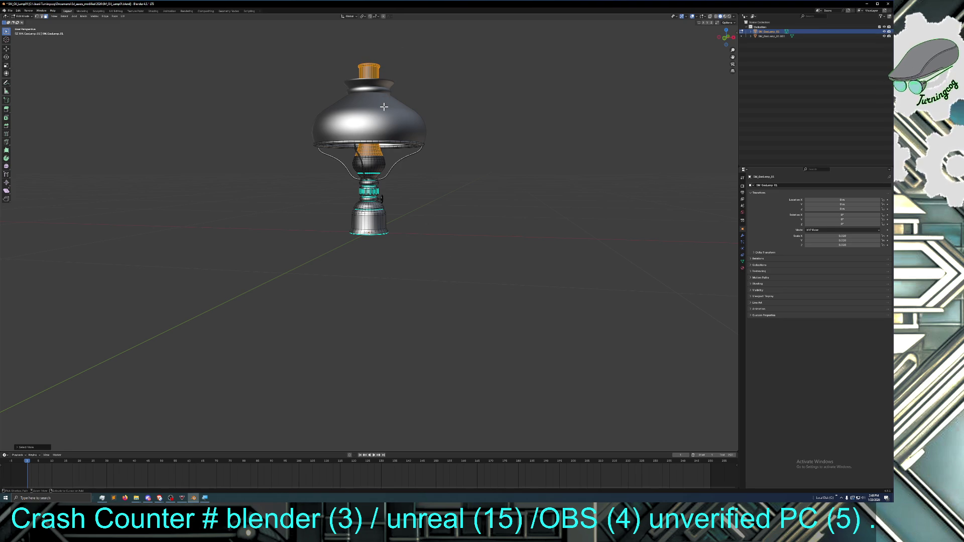
key(ctrl+KP_Add)
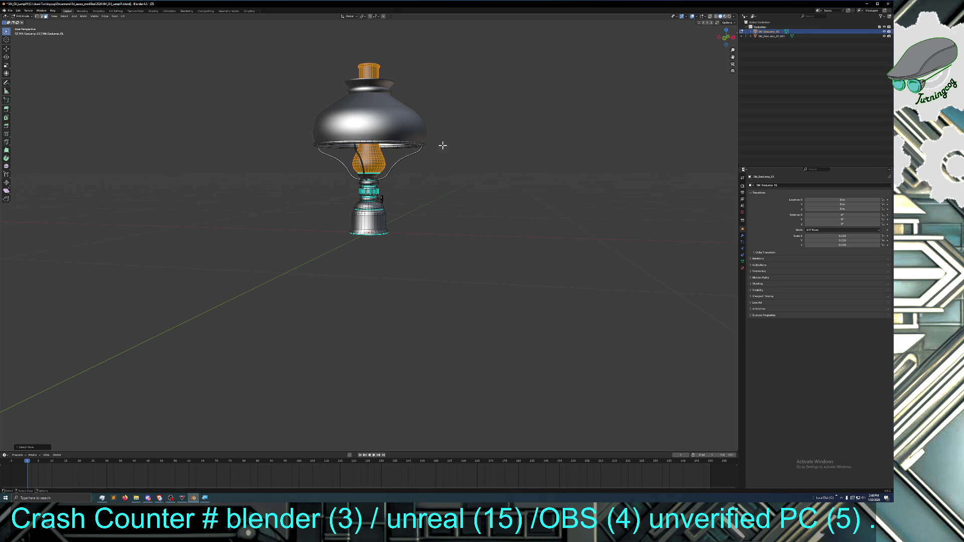
Frame the selected chimney and cork faces with View > Frame Selected and inspect the lamp
mouse_move(517, 129)
middle_down()
mouse_move(519, 176)
mouse_move(535, 174)
middle_up()
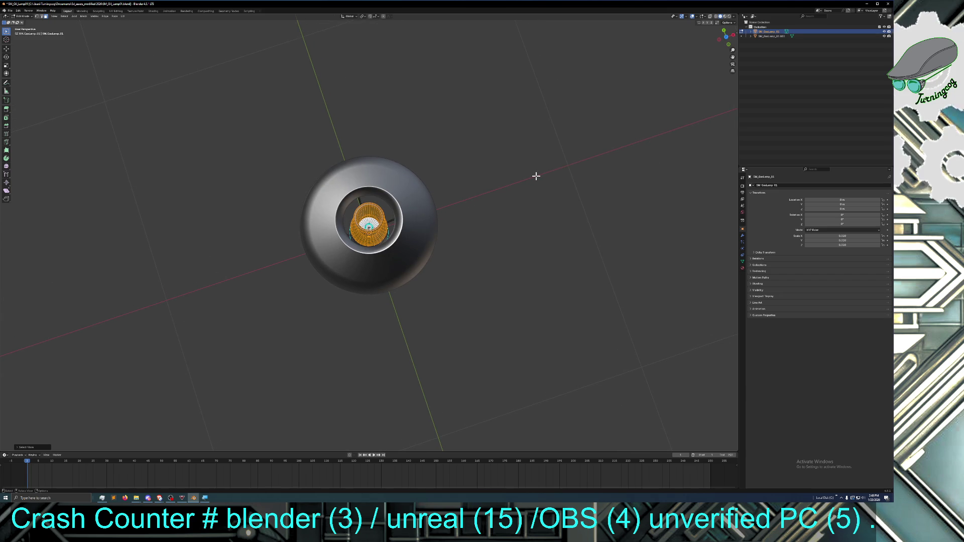
mouse_move(538, 202)
middle_down()
mouse_move(525, 150)
mouse_move(504, 174)
middle_up()
scroll(520, 153, up, 3)
scroll(503, 175, up, 4)
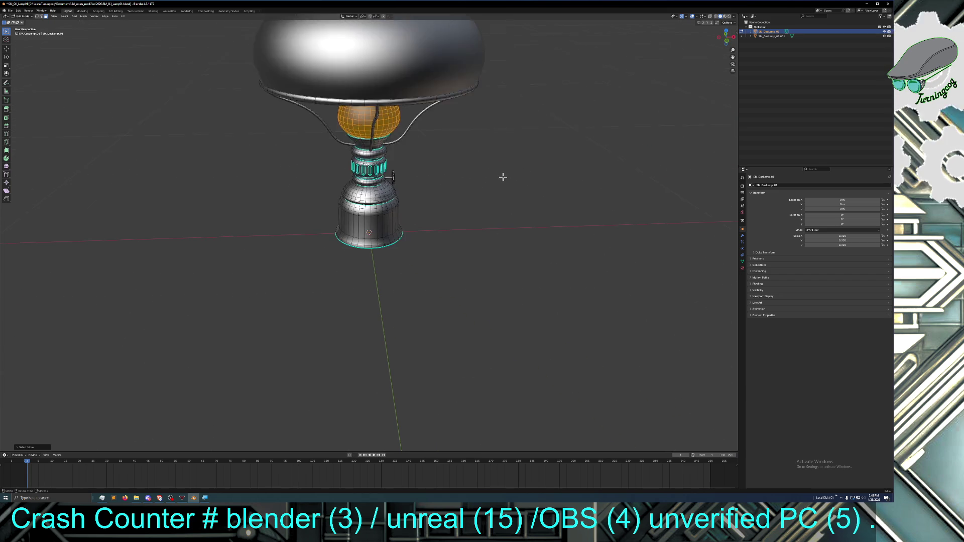
click(55, 16)
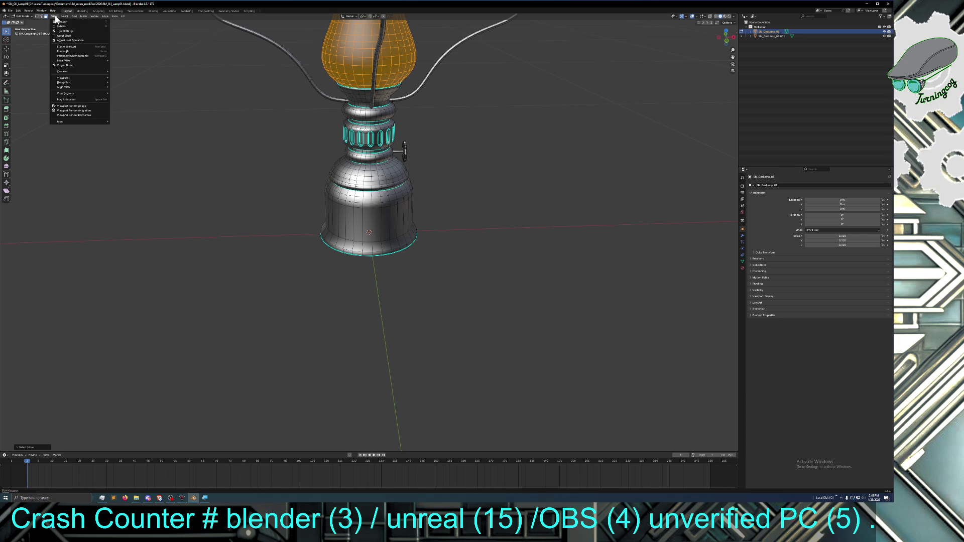
click(70, 47)
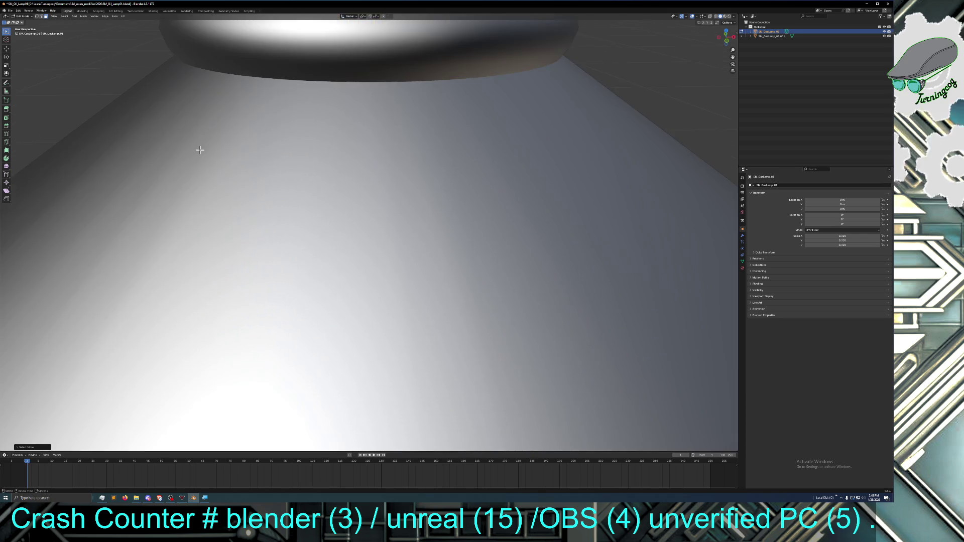
scroll(200, 150, up, 5)
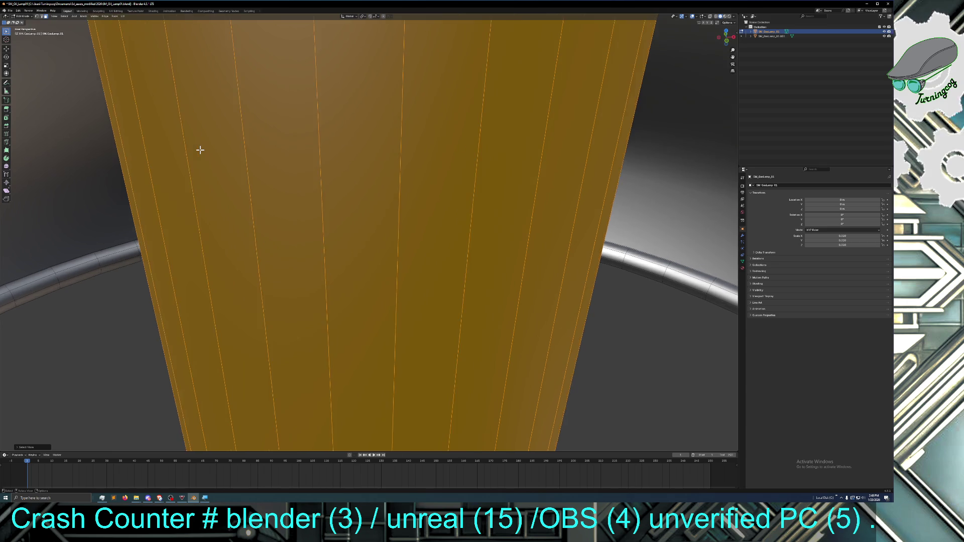
scroll(200, 149, down, 5)
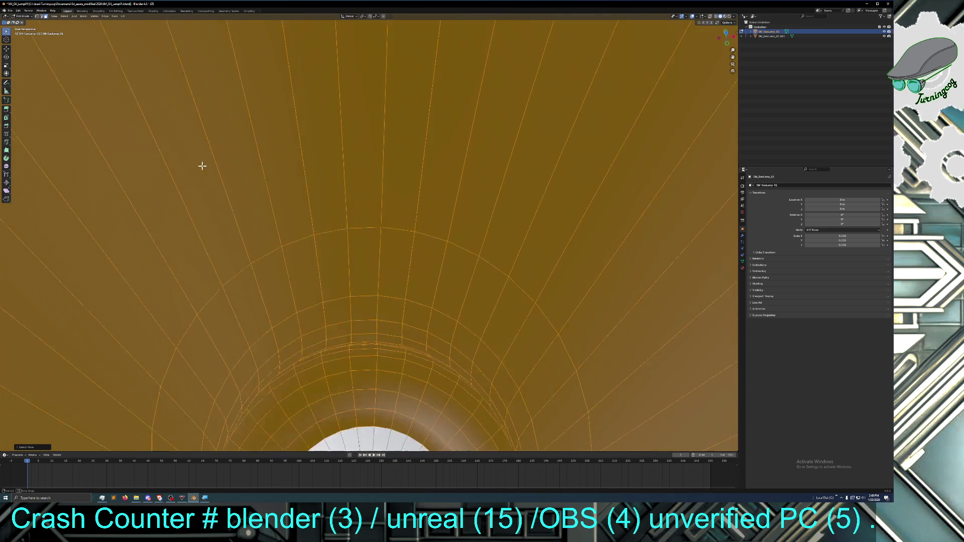
scroll(202, 176, down, 8)
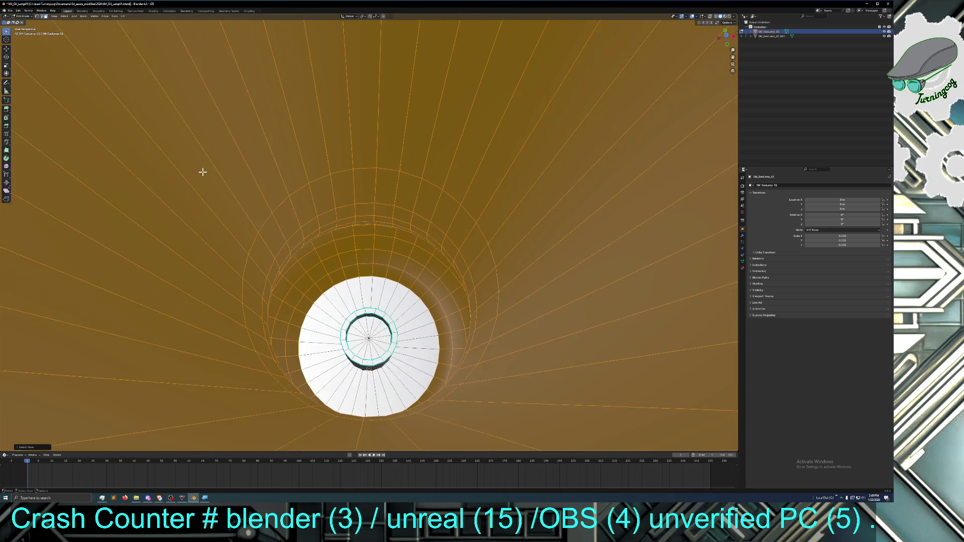
middle_drag(203, 172, 206, 138)
scroll(207, 120, down, 6)
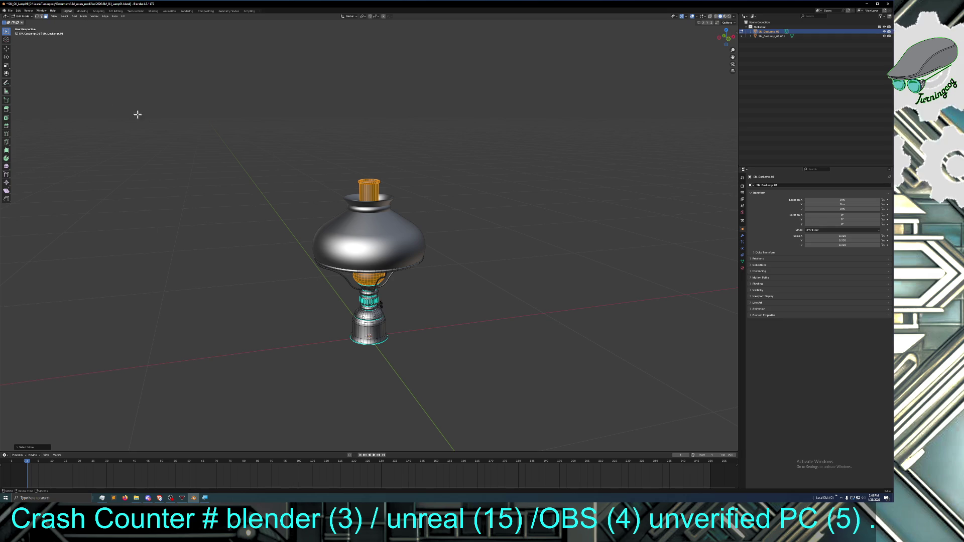
click(18, 11)
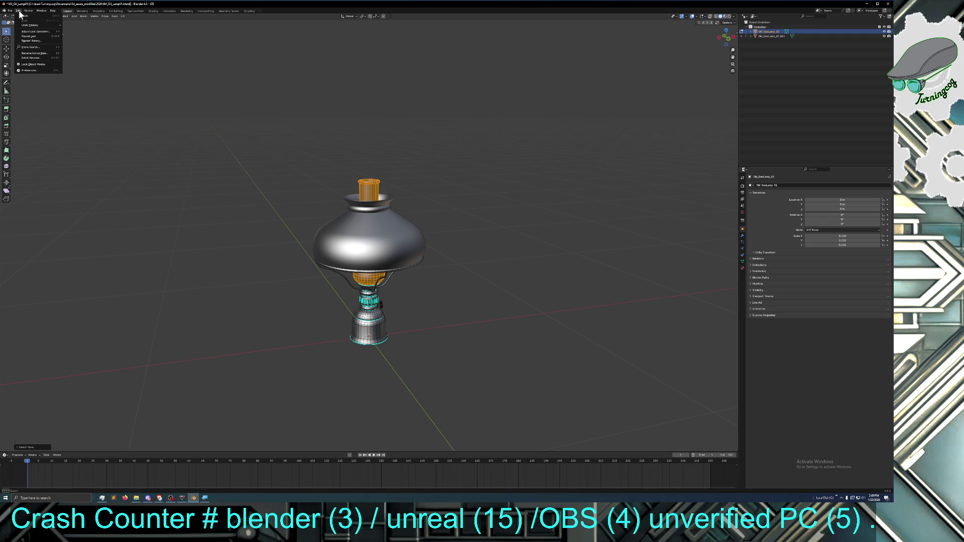
Separate the selected chimney and cork faces into the new object SM_GasLamp_01.002
right_click(366, 192)
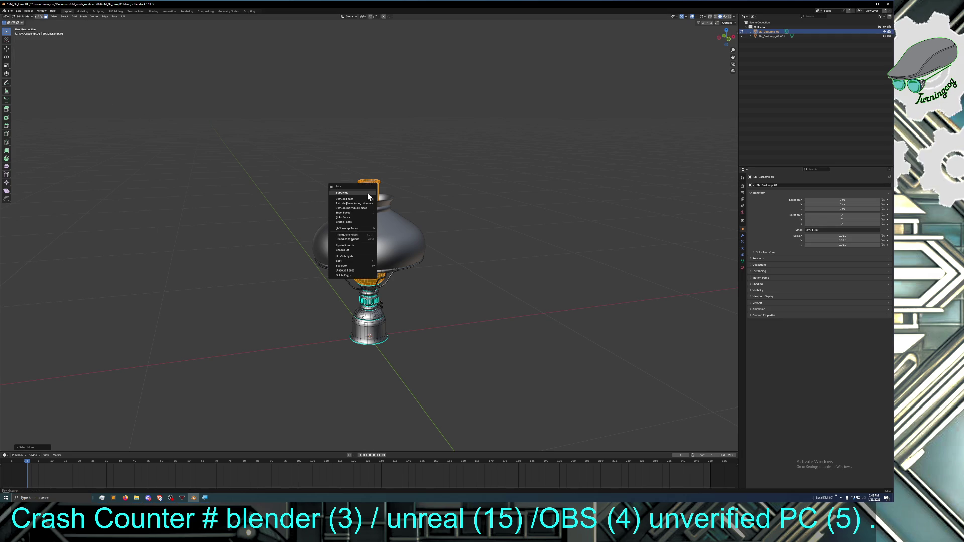
mouse_move(359, 265)
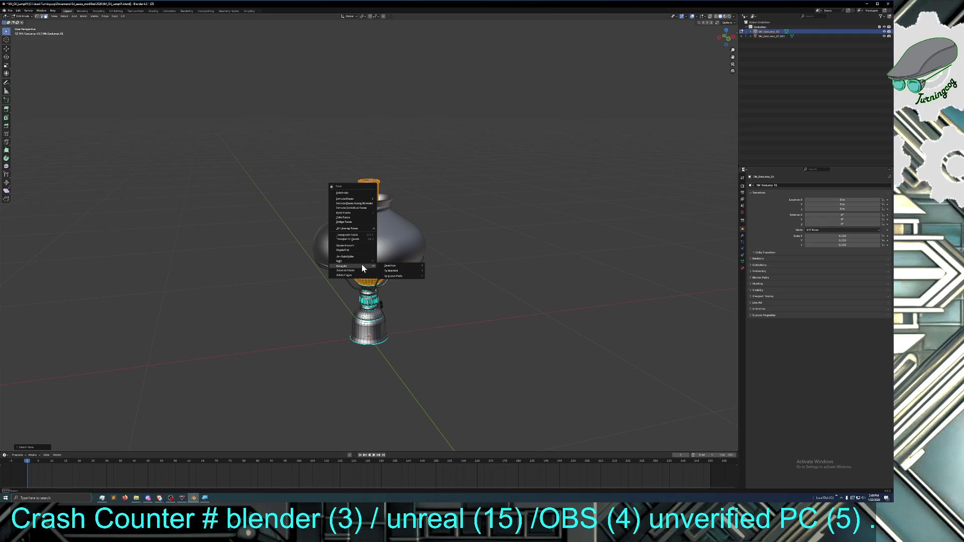
click(389, 266)
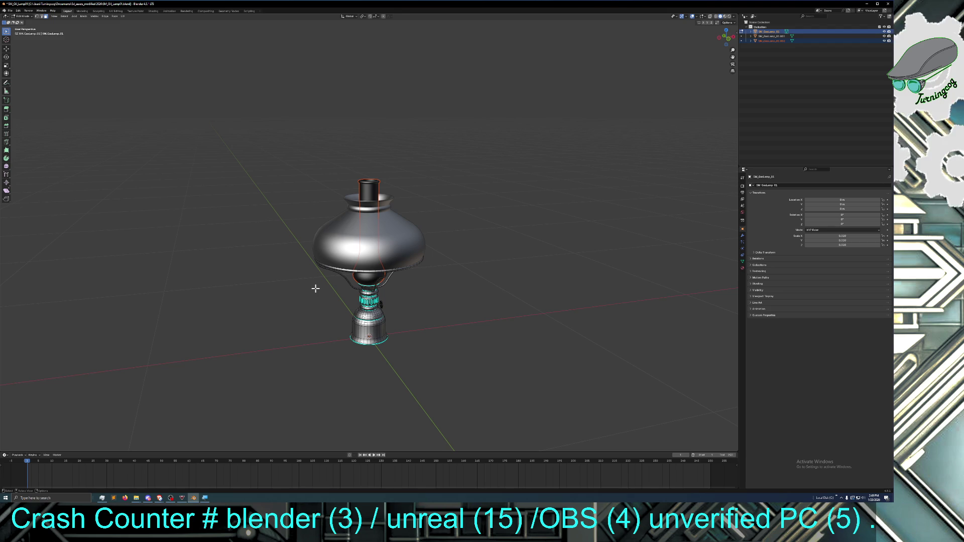
mouse_move(322, 287)
middle_down()
mouse_move(324, 295)
mouse_move(293, 285)
middle_up()
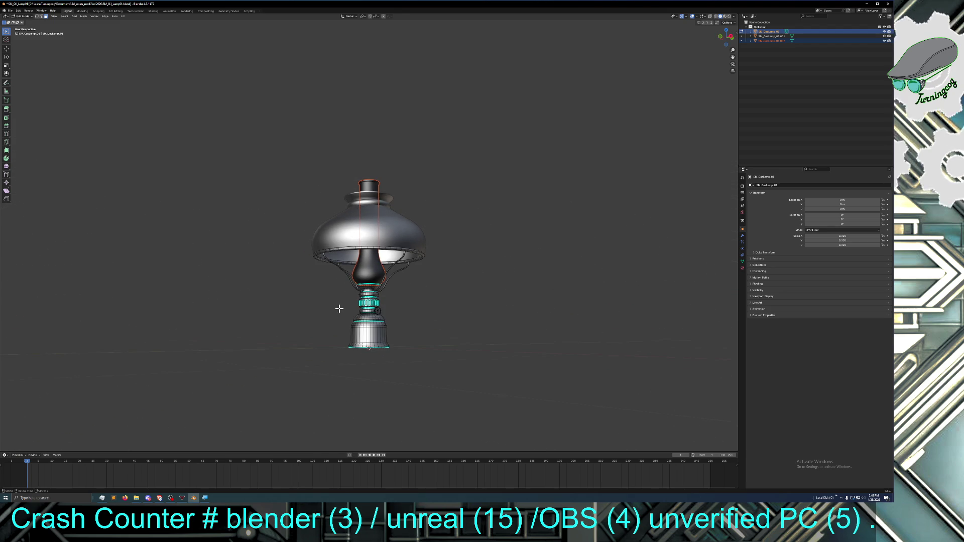
scroll(339, 308, up, 2)
scroll(318, 308, up, 1)
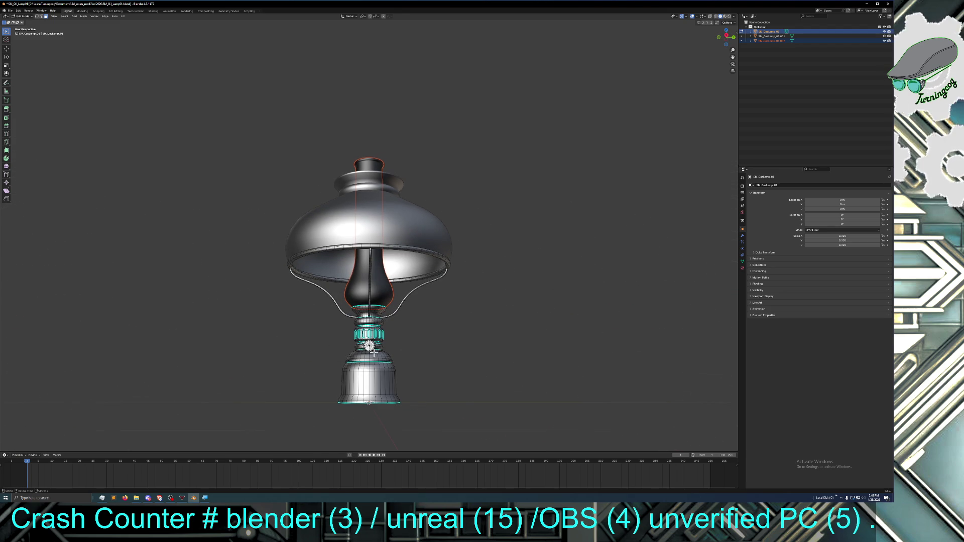
click(23, 16)
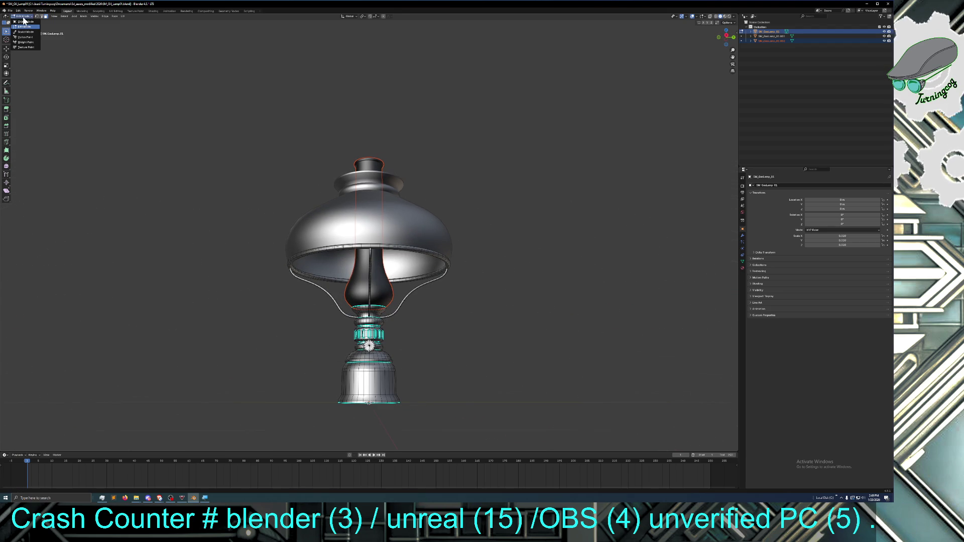
Deselect everything in Object Mode, then go back into Edit Mode
click(23, 21)
click(285, 319)
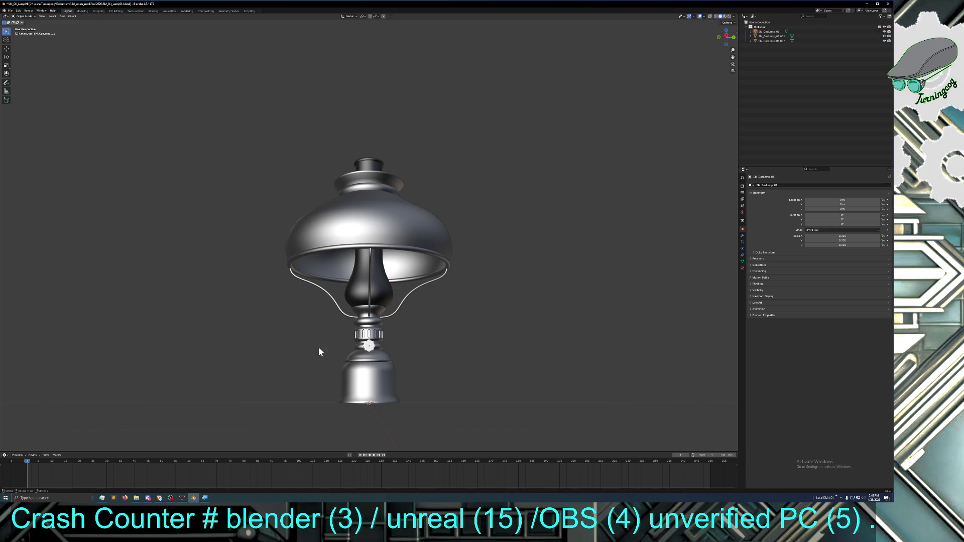
click(22, 16)
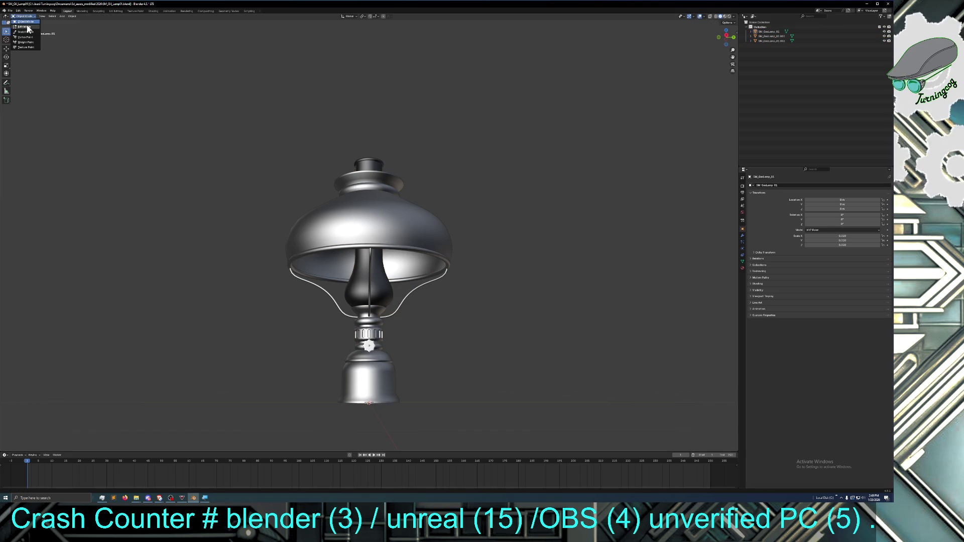
click(23, 27)
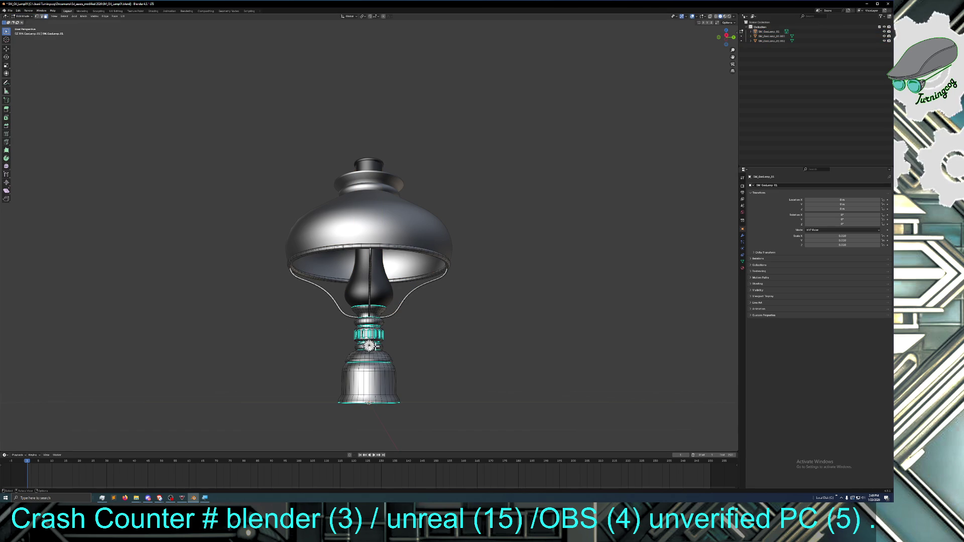
scroll(371, 352, up, 3)
scroll(371, 352, down, 1)
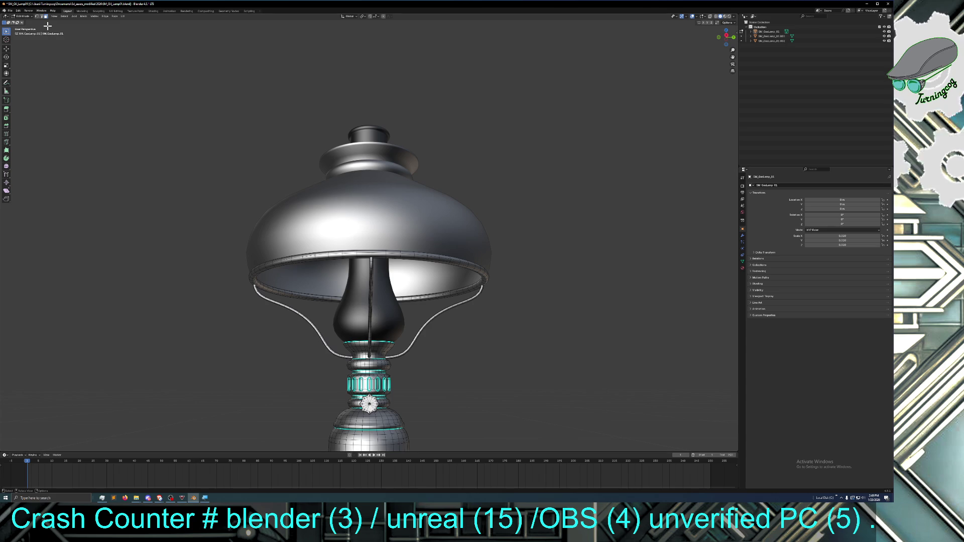
click(27, 16)
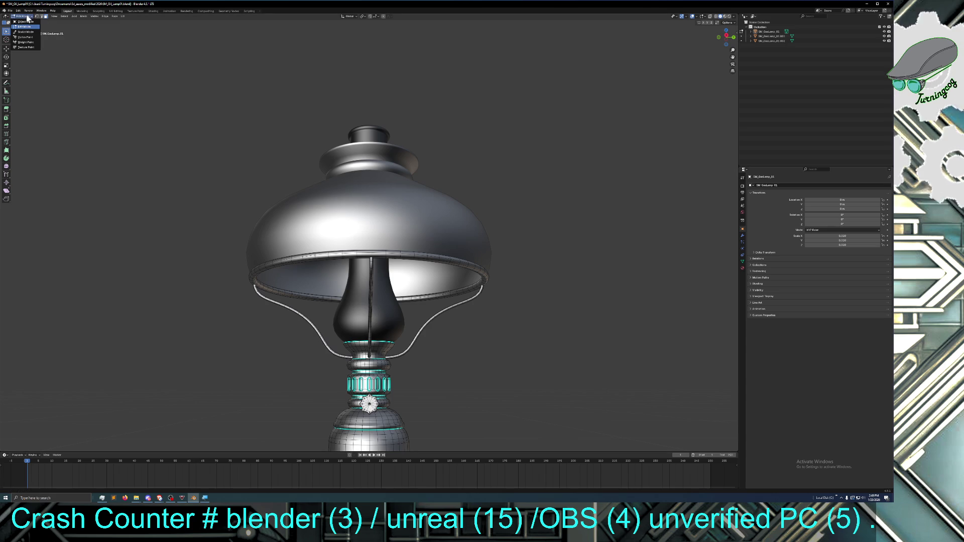
click(24, 26)
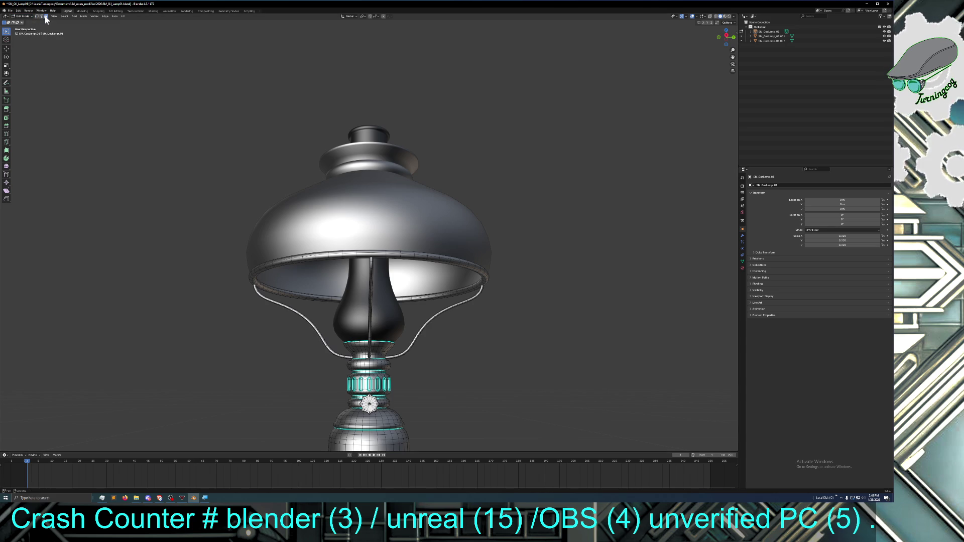
In vertex select mode, pick the burner knob's vertices and grow the selection over the knob
click(36, 16)
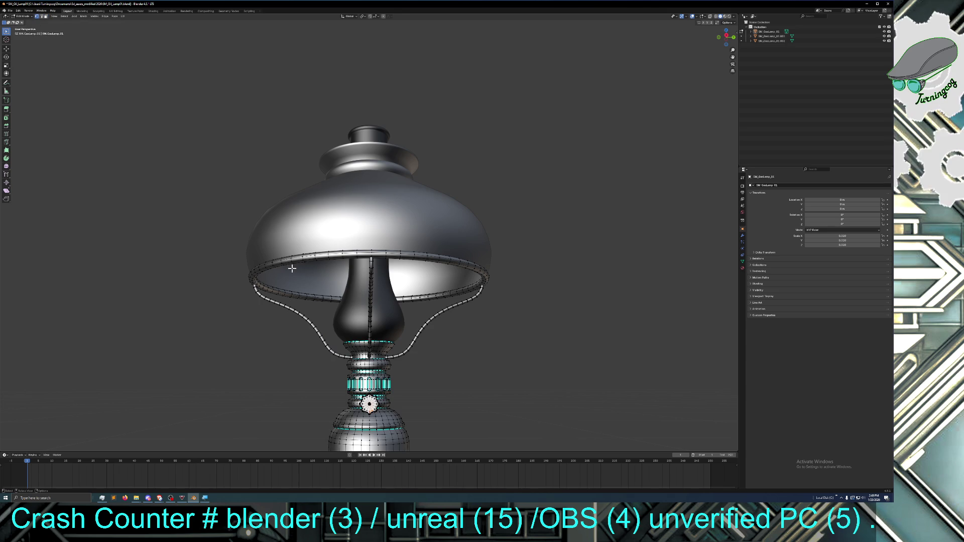
key(ctrl+i)
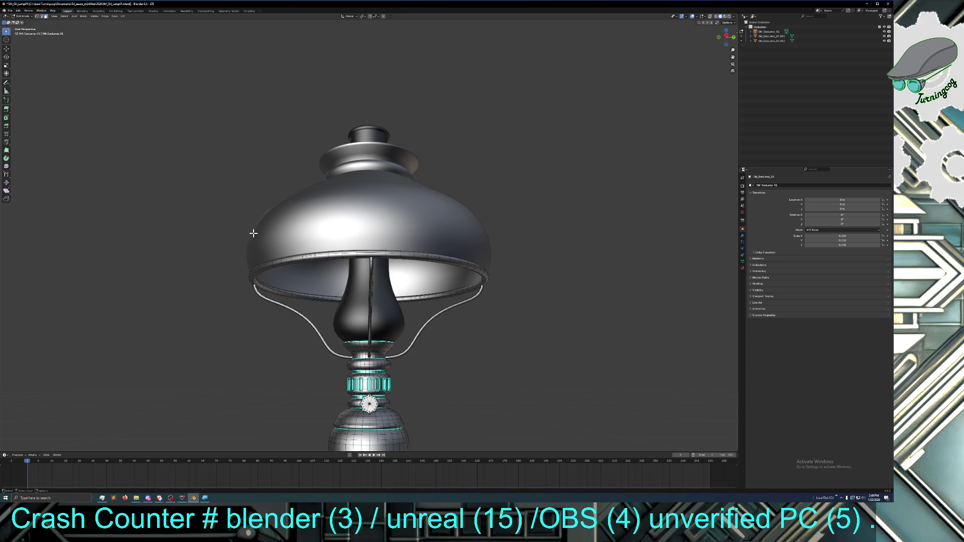
shift+click(370, 404)
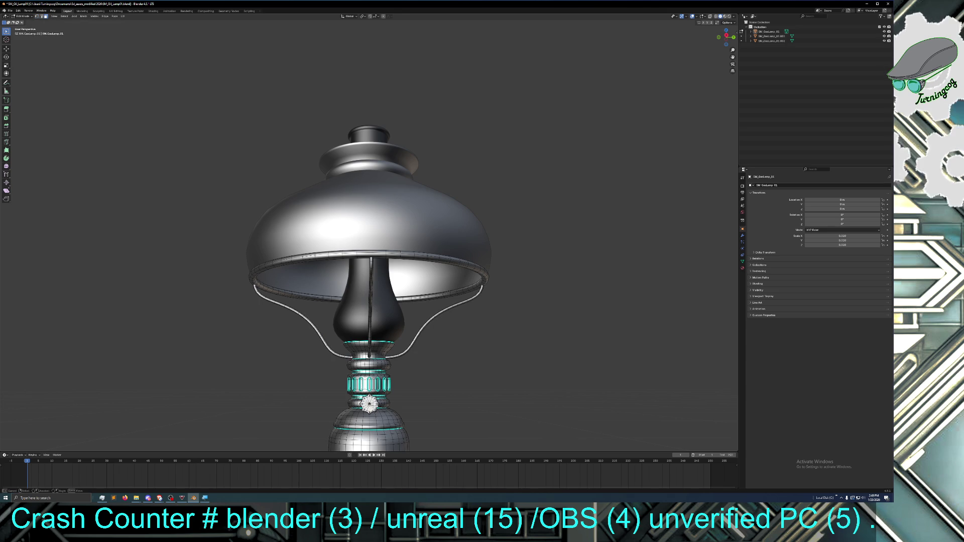
key(ctrl+KP_Add)
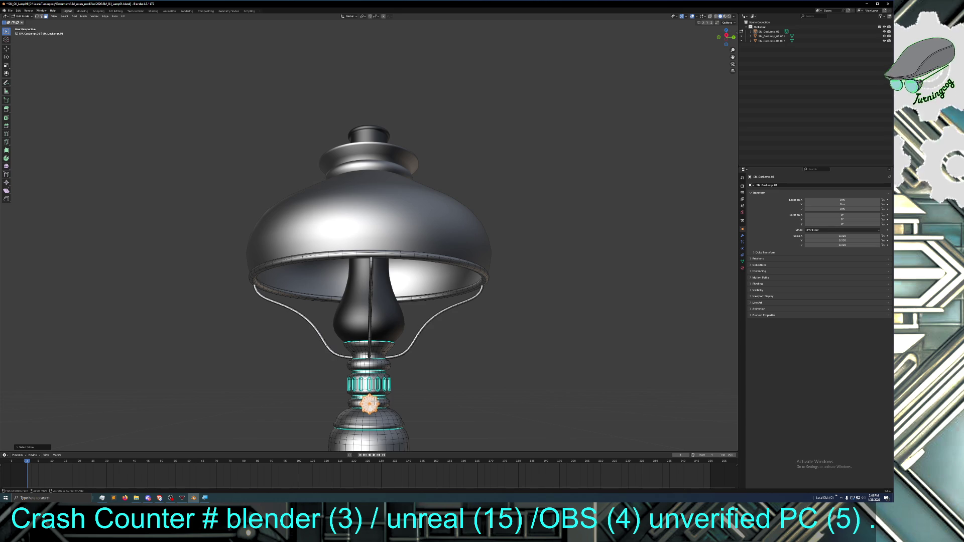
Separate the knob by loose parts into its own object, SM_GasLamp_01.003
middle_drag(421, 396, 478, 396)
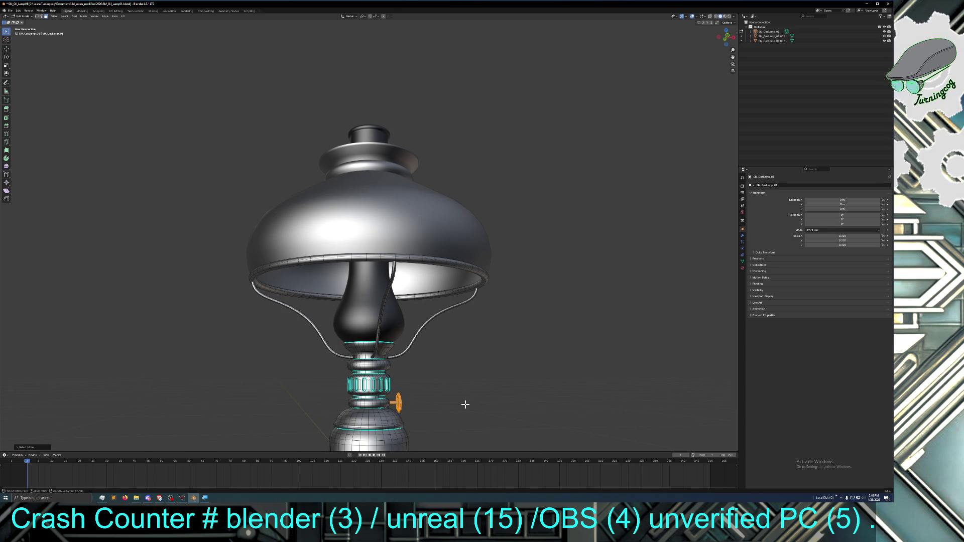
right_click(399, 403)
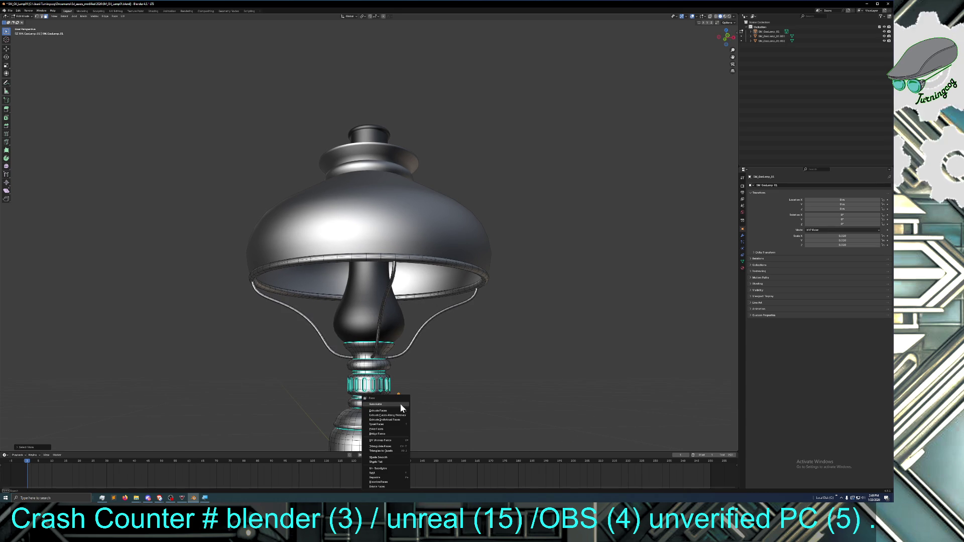
mouse_move(397, 477)
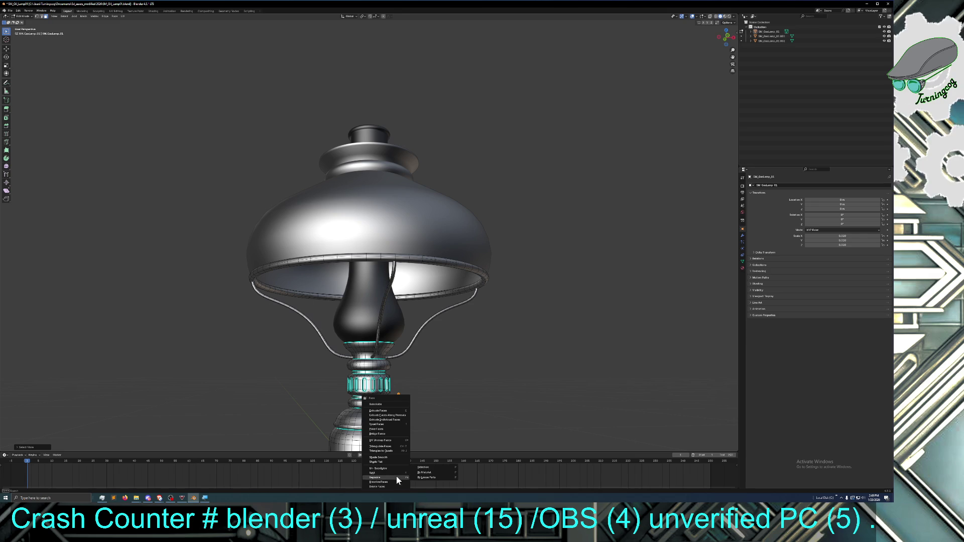
click(429, 467)
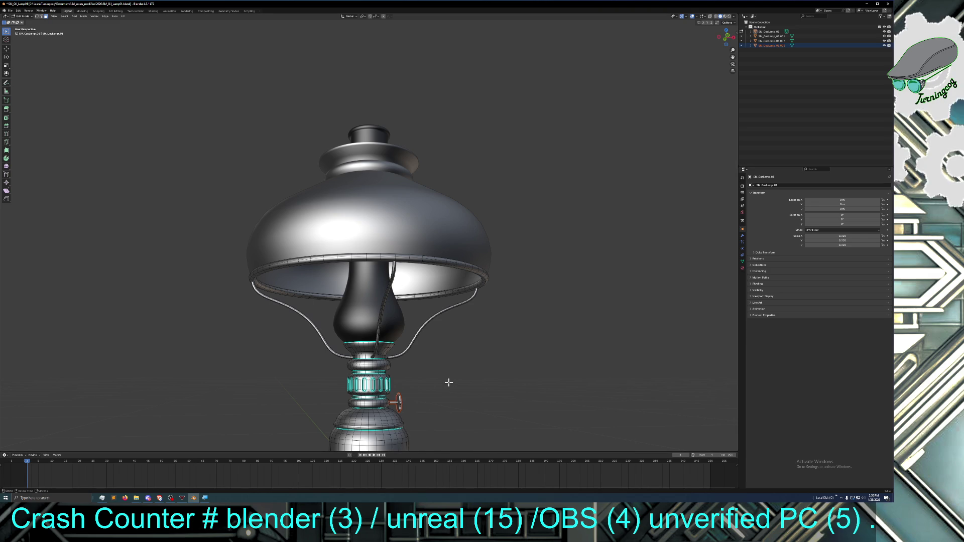
scroll(447, 378, down, 4)
middle_drag(444, 371, 431, 344)
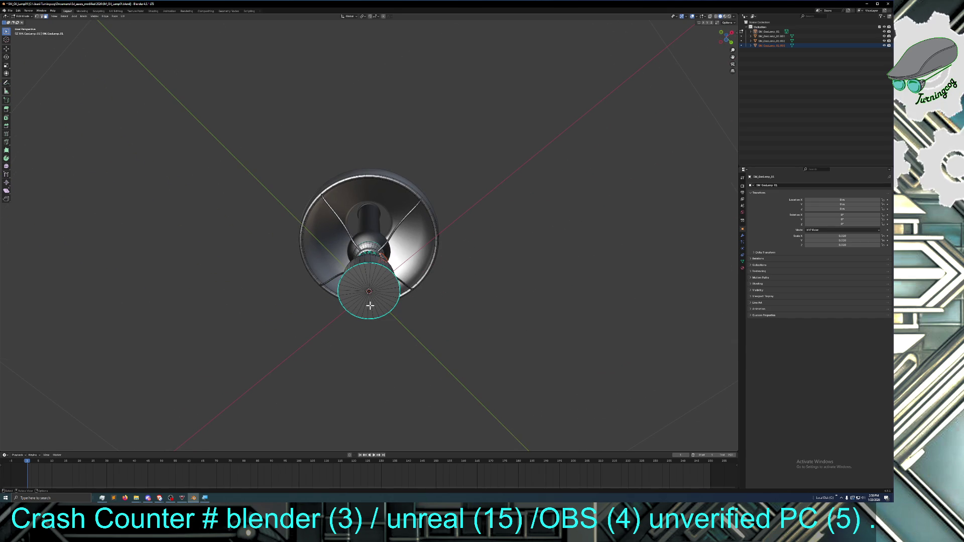
With the Move tool, view from below and select the base disc's outer rim edge loop
click(6, 175)
click(6, 133)
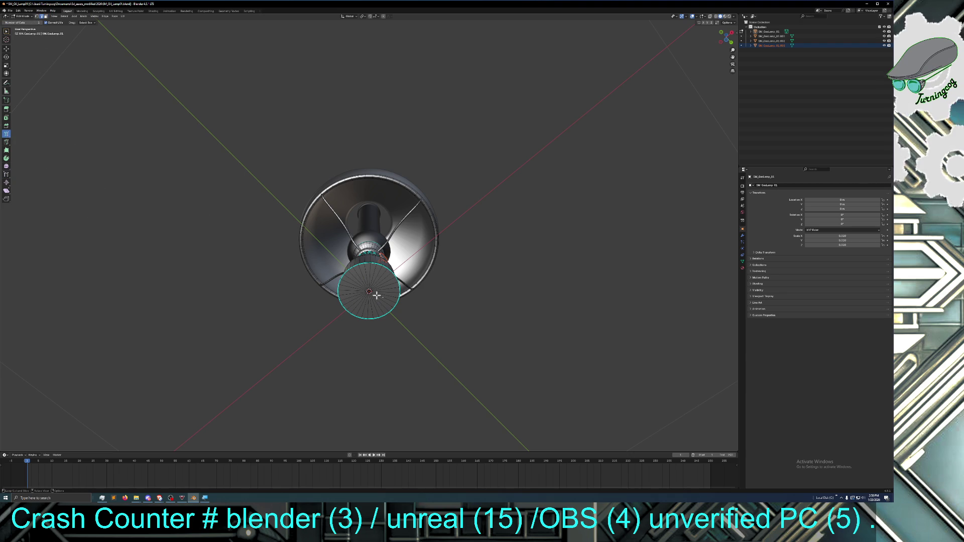
scroll(376, 283, up, 4)
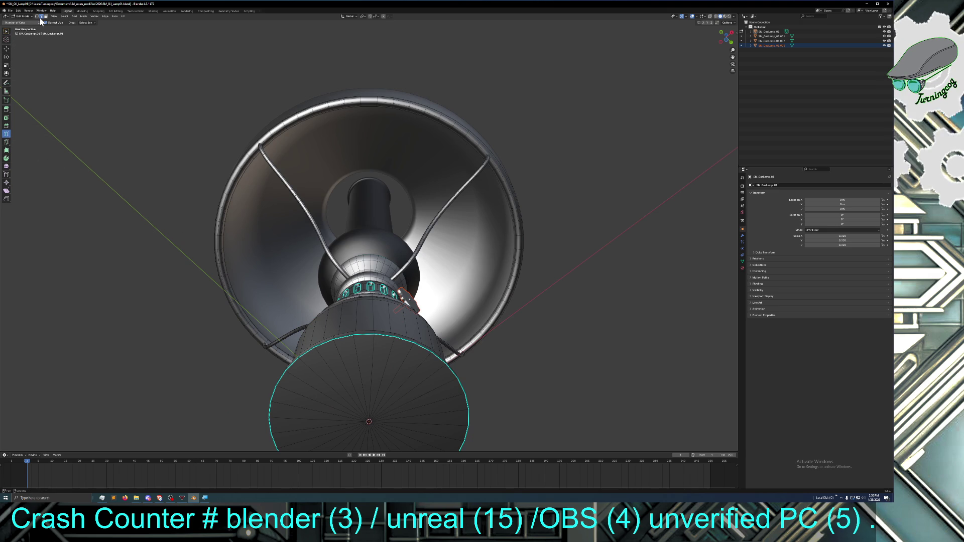
click(6, 48)
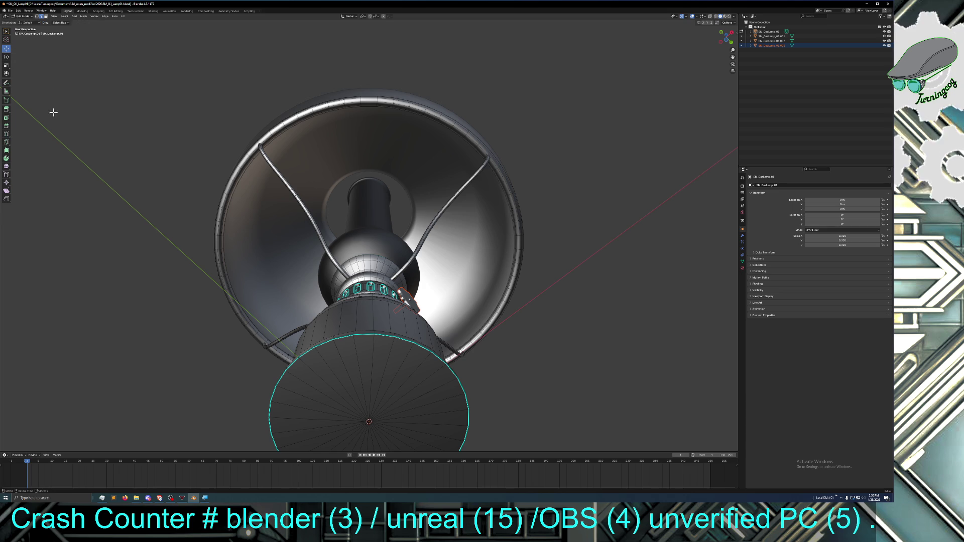
key(KP_8)
key(KP_8)
key(KP_8)
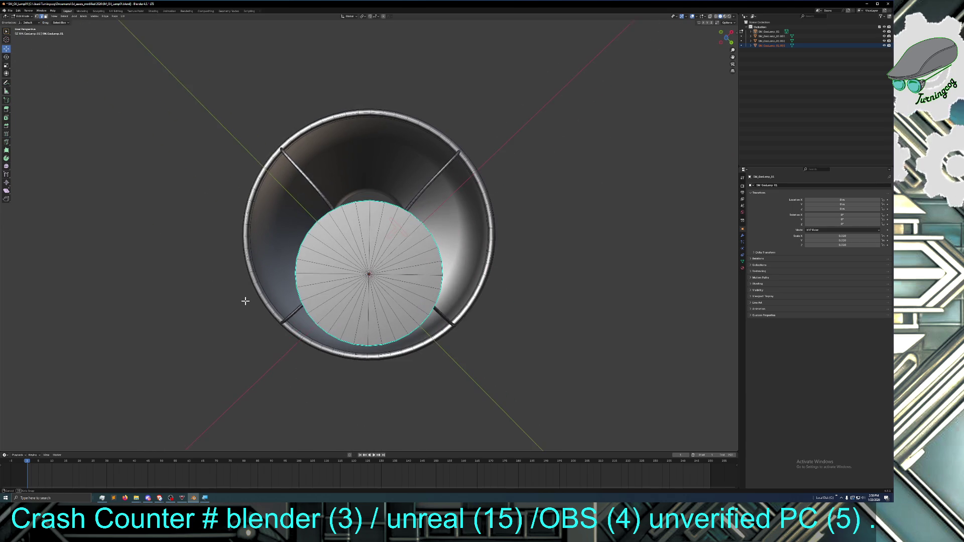
click(321, 295)
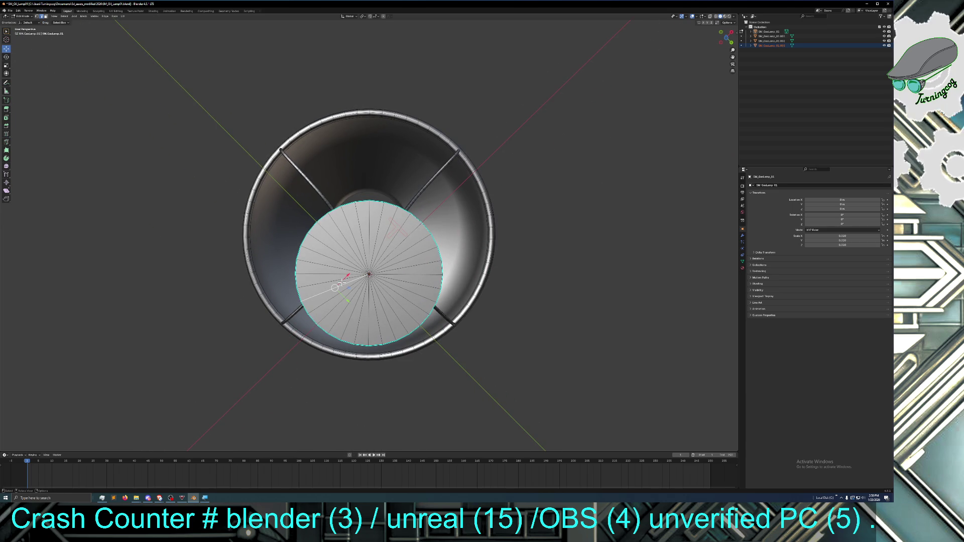
click(296, 278)
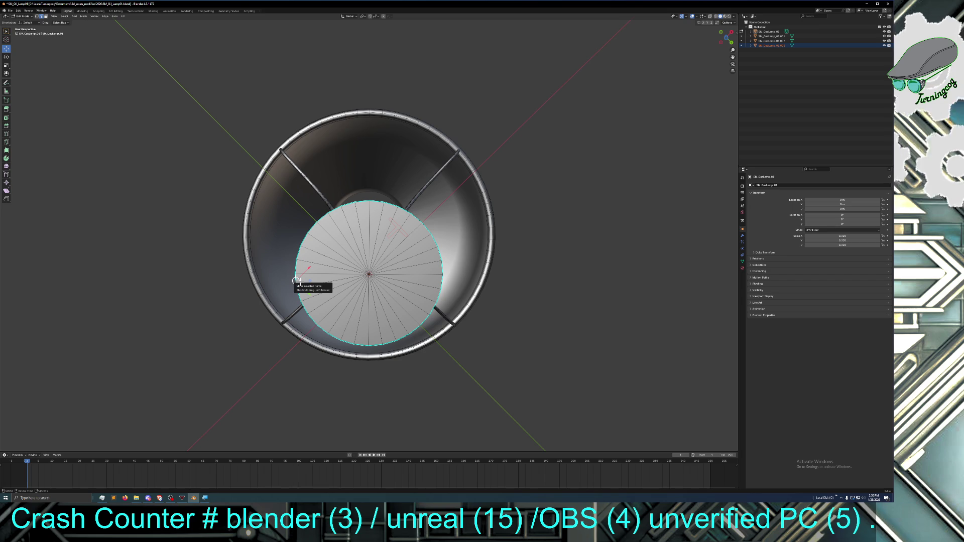
alt+click(296, 273)
mouse_move(324, 283)
middle_down()
mouse_move(322, 311)
mouse_move(315, 289)
middle_up()
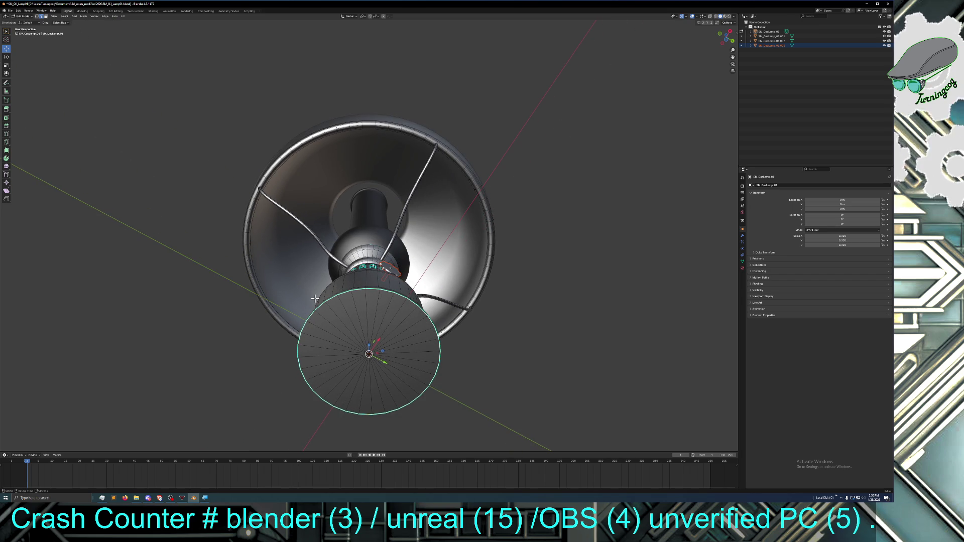
key(s)
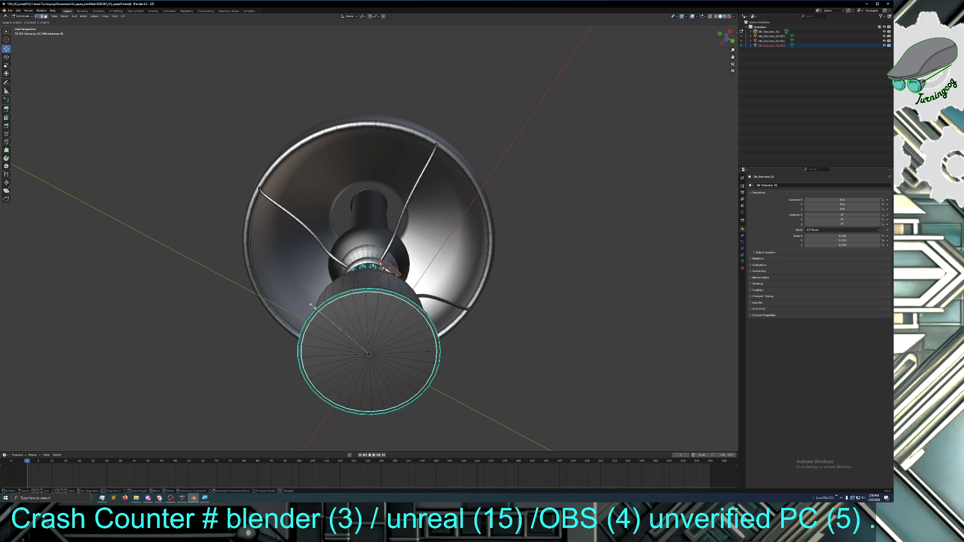
Shrink the rim loop slightly and extrude a copy of it in place
click(311, 304)
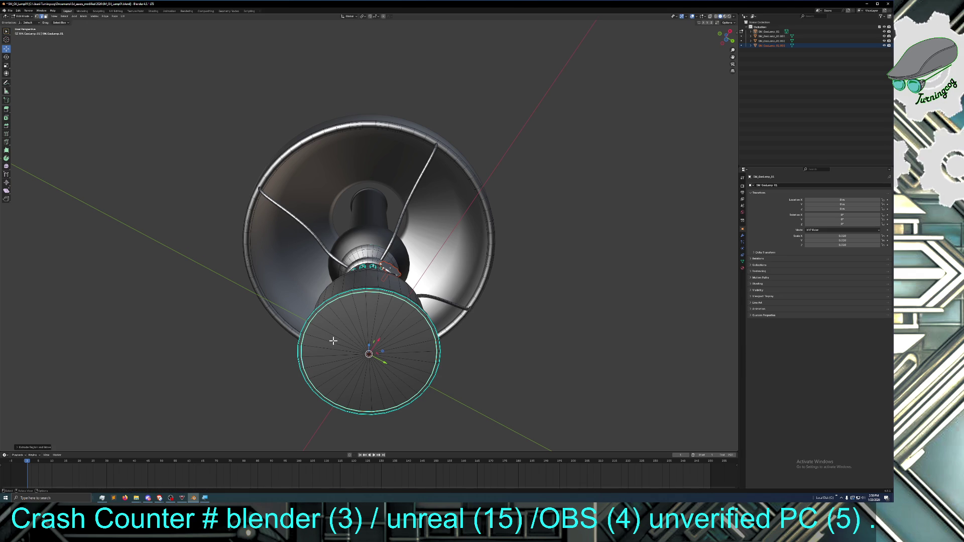
key(e)
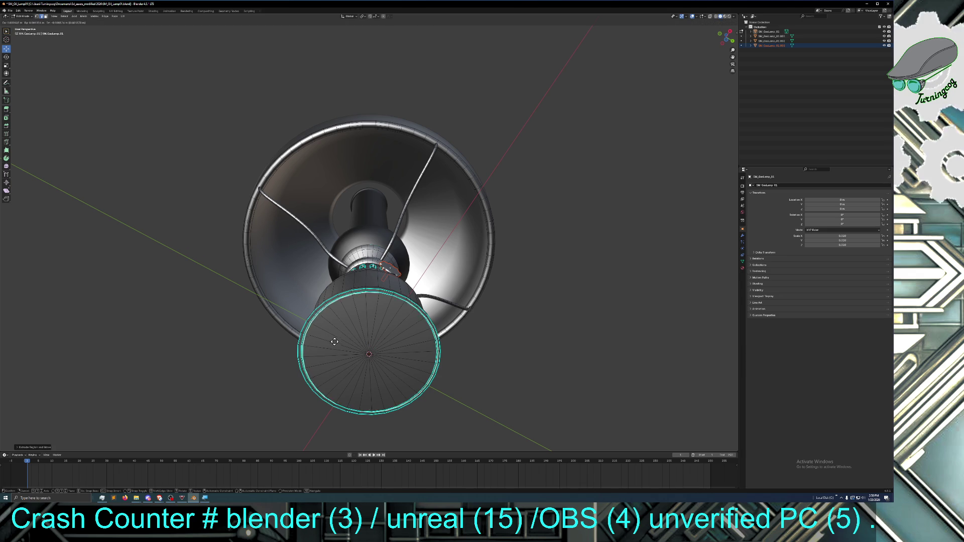
right_click(334, 342)
Select all the faces of the base's flat bottom disc
middle_drag(362, 353, 354, 362)
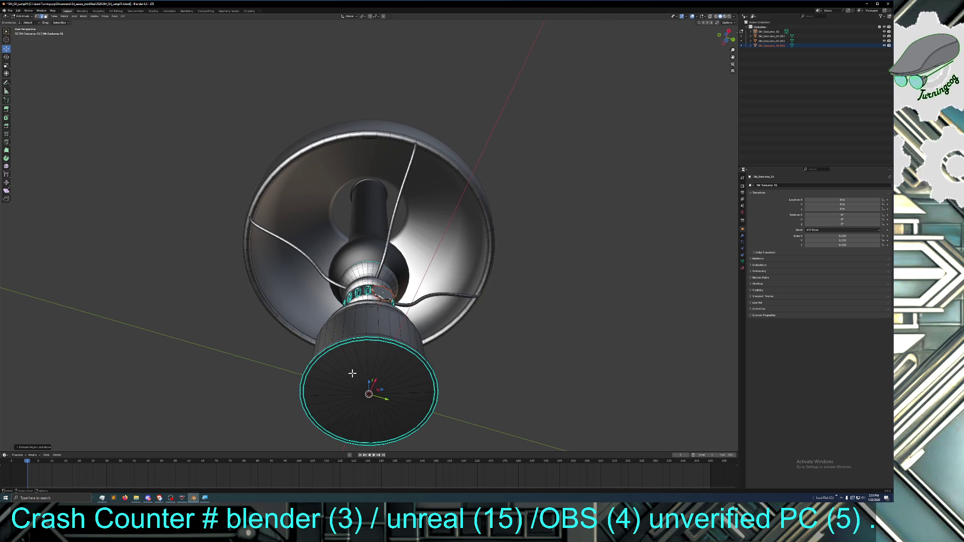
shift+right_click(349, 372)
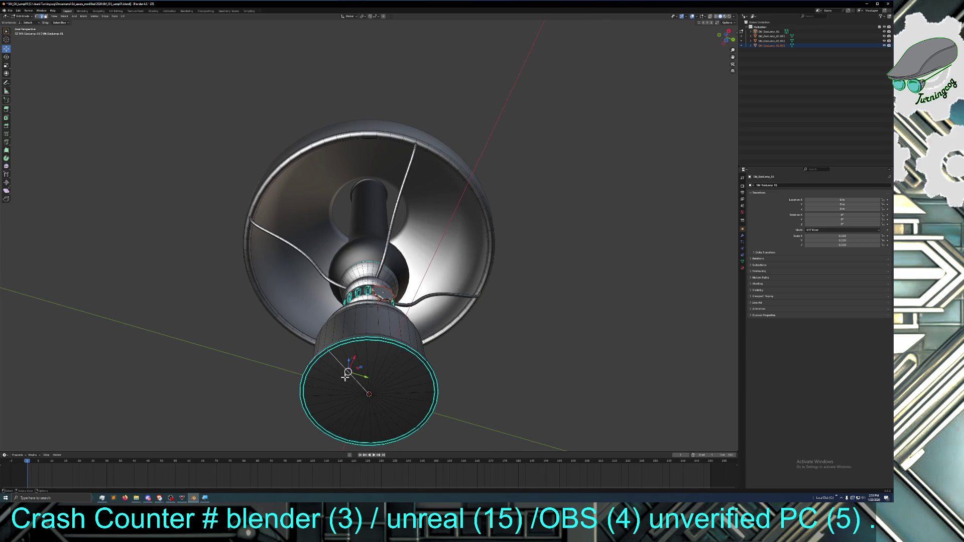
shift+right_click(317, 362)
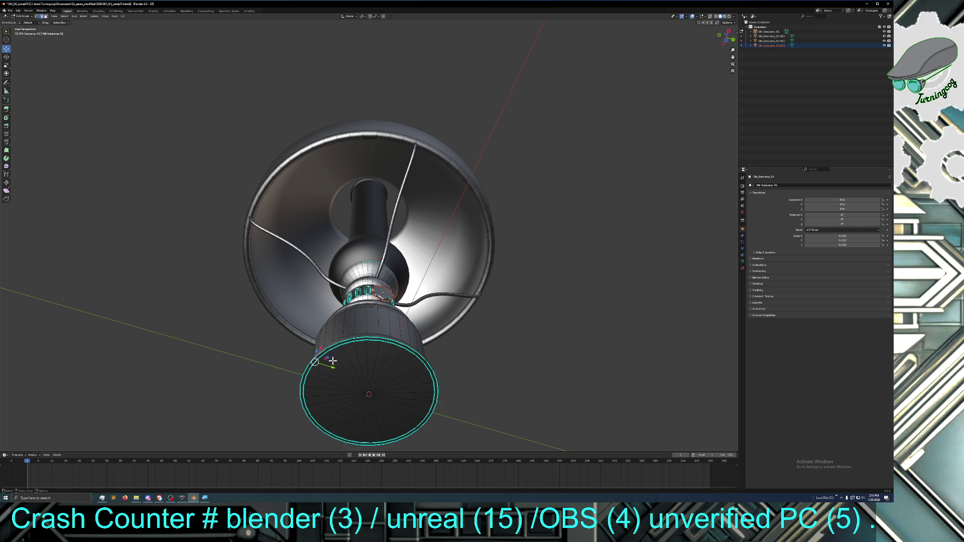
click(334, 367)
click(347, 372)
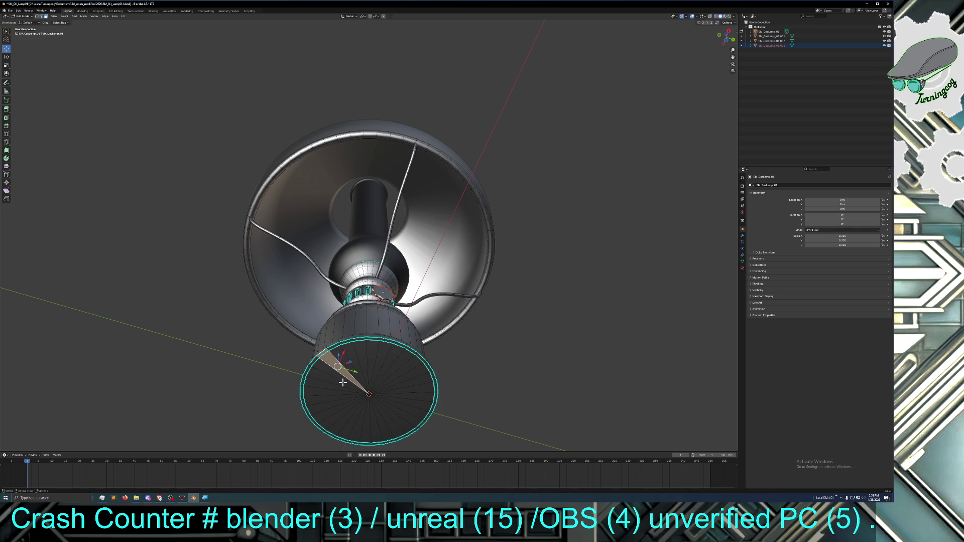
mouse_move(341, 382)
middle_down()
mouse_move(338, 373)
mouse_move(359, 369)
middle_up()
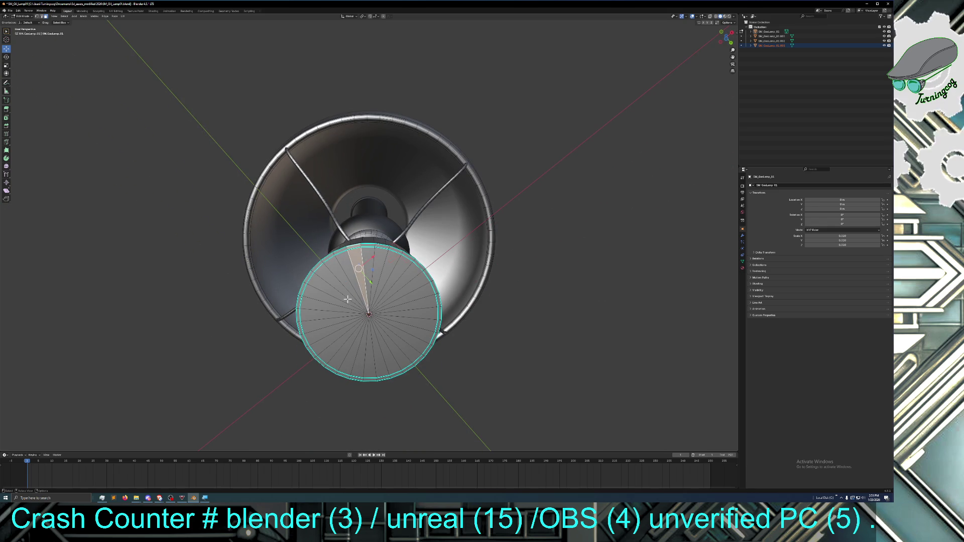
key(a)
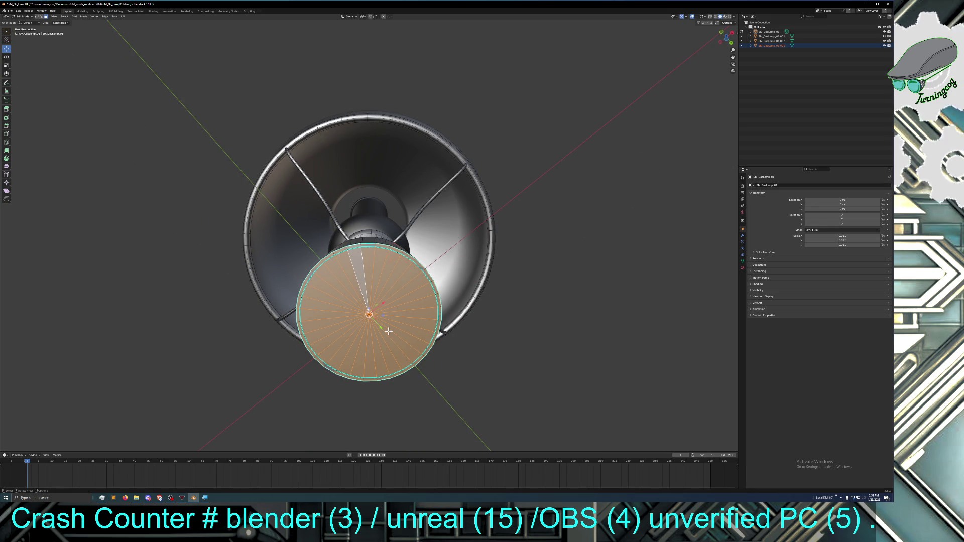
Delete the bottom disc faces to leave the base open
key(x)
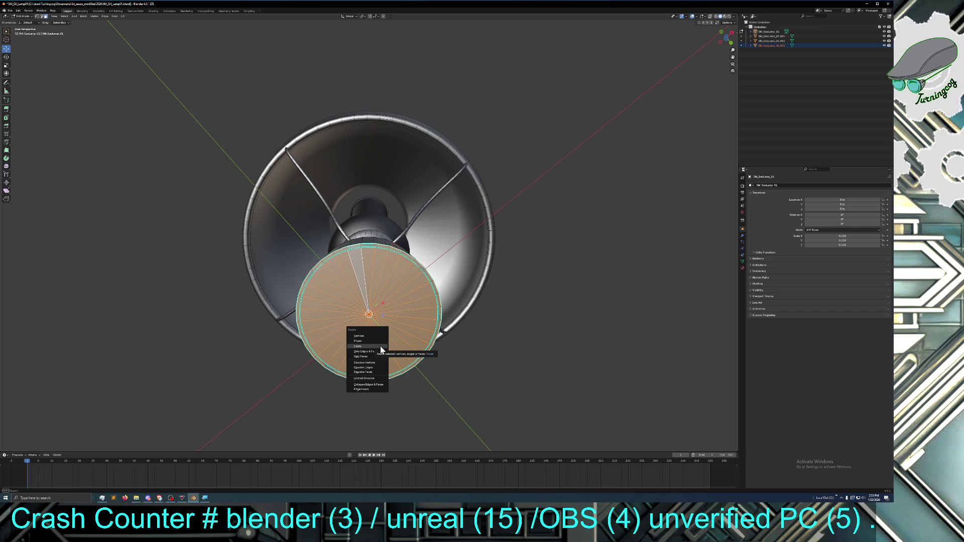
click(381, 345)
mouse_move(371, 340)
middle_down()
mouse_move(381, 332)
mouse_move(346, 347)
middle_up()
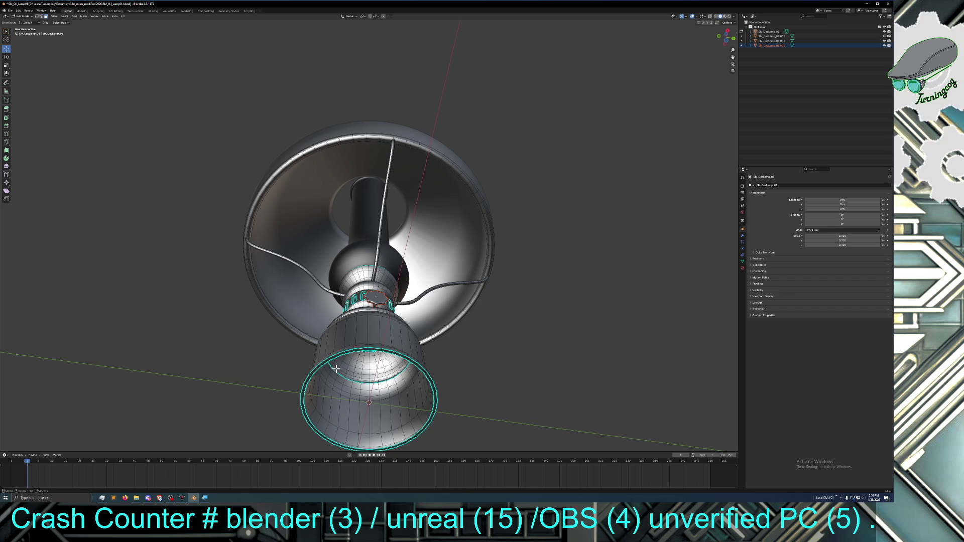
Select the open bottom rim loop and extrude a copy of it in place
shift+click(308, 411)
shift+click(312, 425)
shift+click(313, 426)
key(e)
right_click(327, 420)
drag(369, 388, 362, 394)
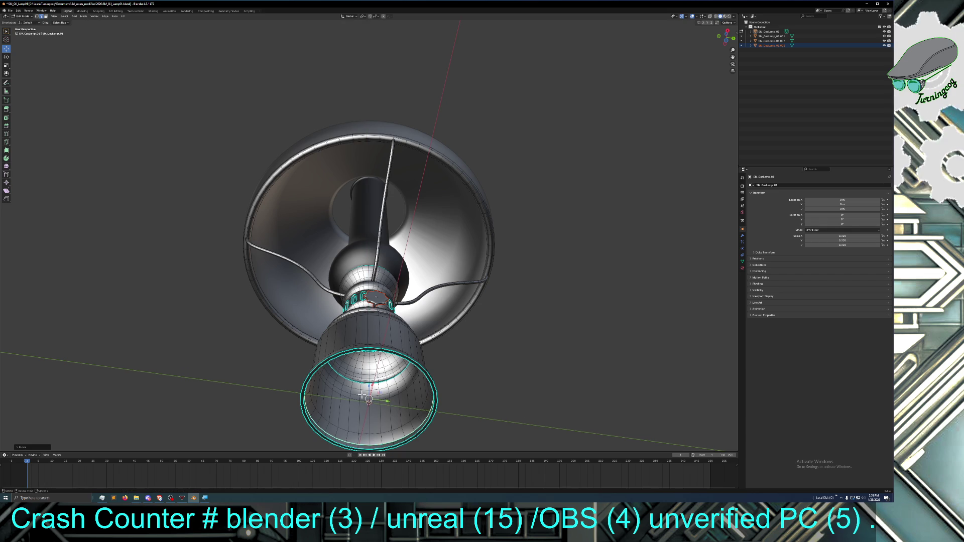
Scale the extruded rim loop inward twice to form a flat bottom ring
key(s)
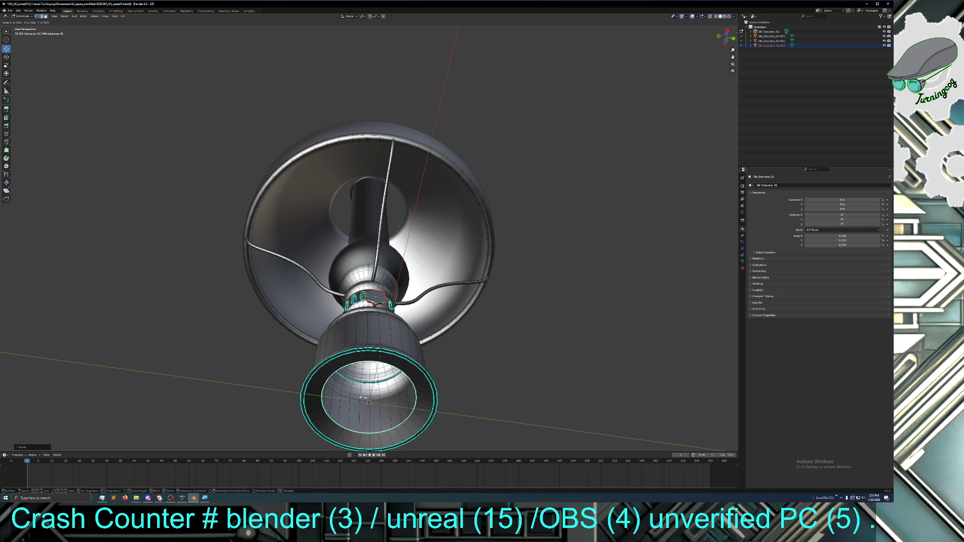
mouse_move(361, 397)
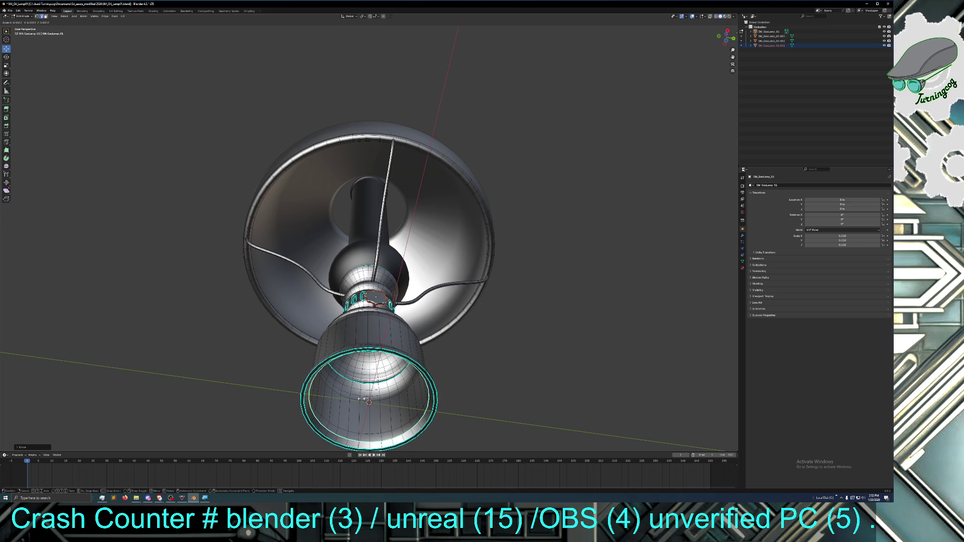
click(359, 399)
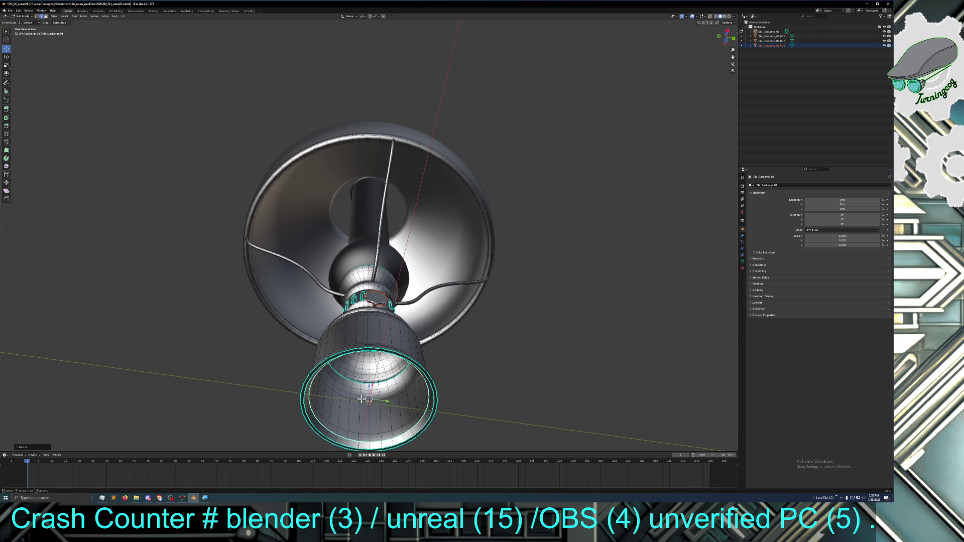
key(s)
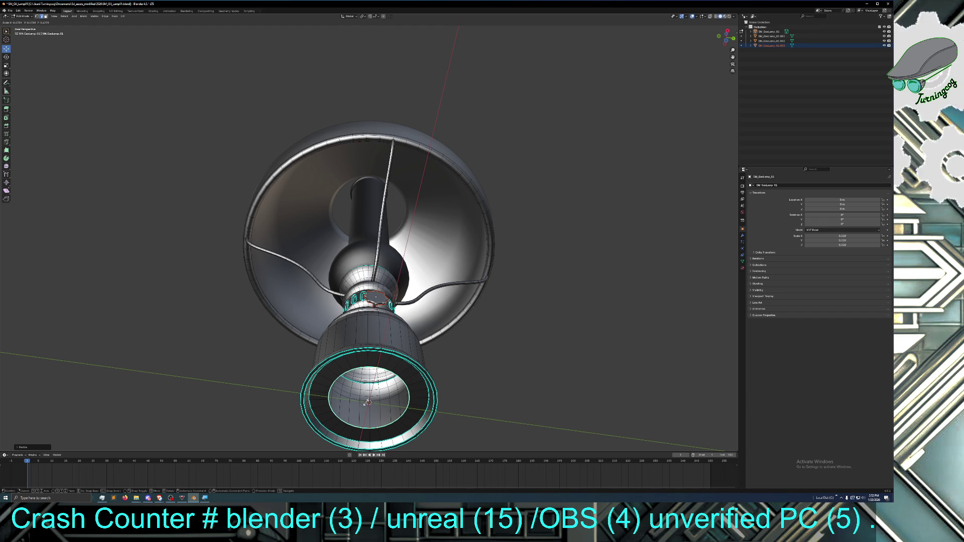
click(368, 403)
Extrude the inner loop again and shift it up to form an inner wall
key(e)
right_click(368, 402)
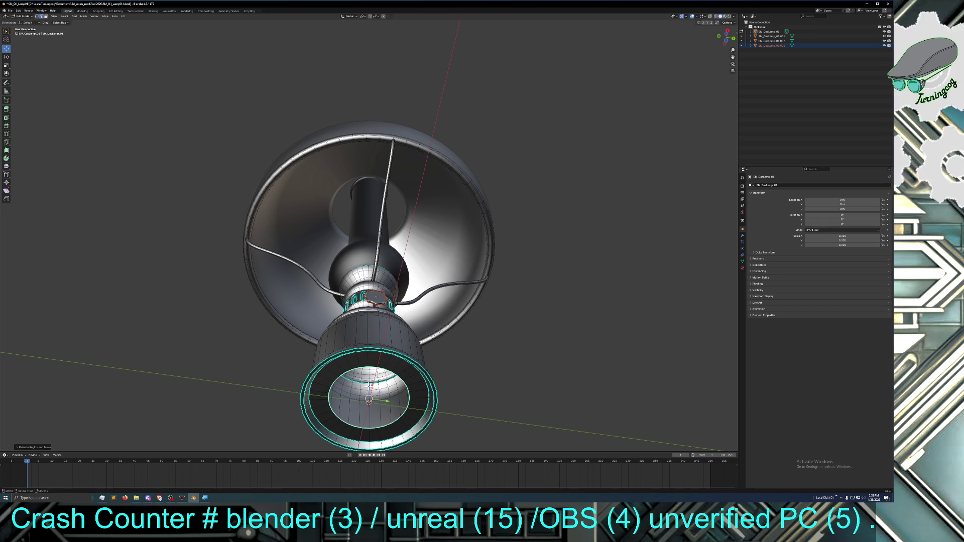
drag(367, 399, 369, 394)
mouse_move(369, 396)
middle_down()
mouse_move(387, 439)
mouse_move(389, 415)
mouse_move(364, 423)
mouse_move(359, 357)
middle_up()
scroll(387, 439, down, 5)
scroll(361, 417, up, 2)
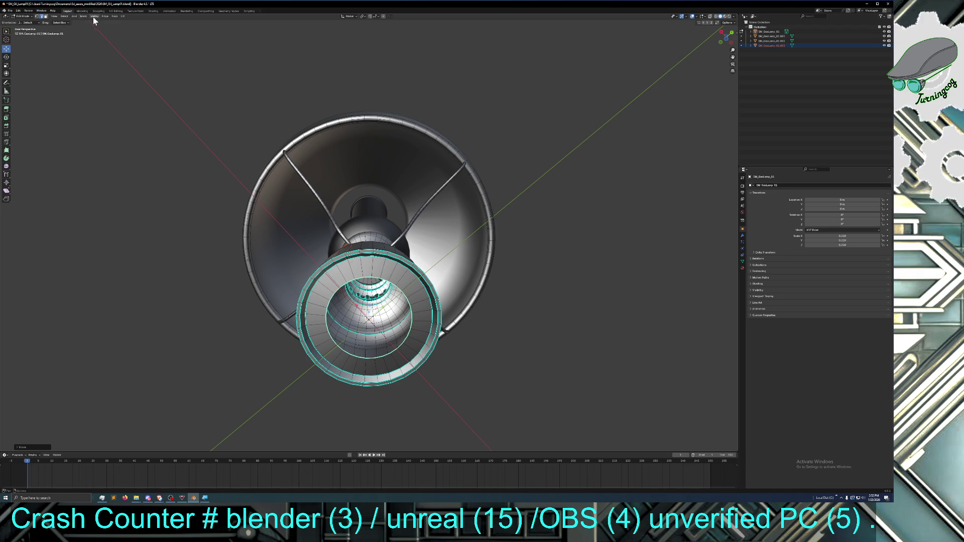
Grid Fill the base rim's inner loop, then orbit to check the filled bottom
click(114, 17)
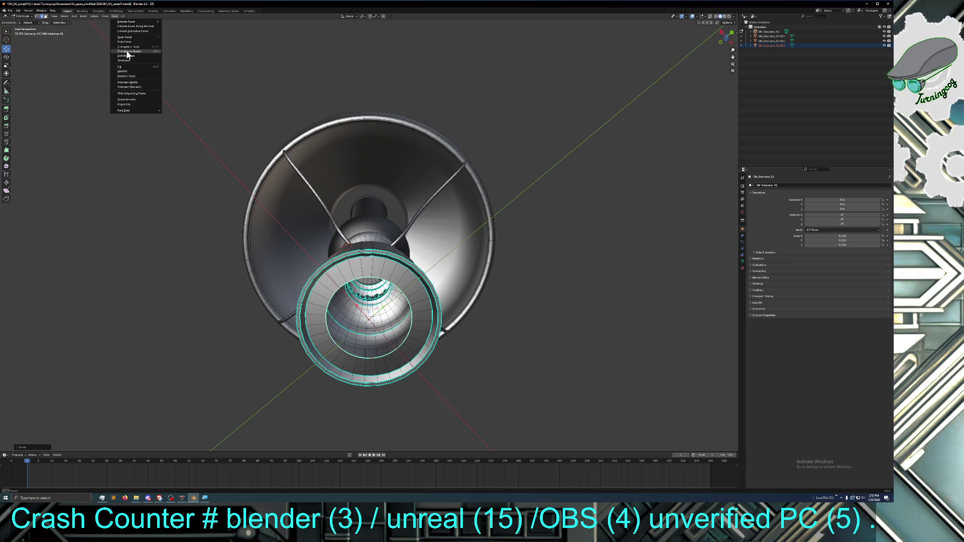
click(131, 71)
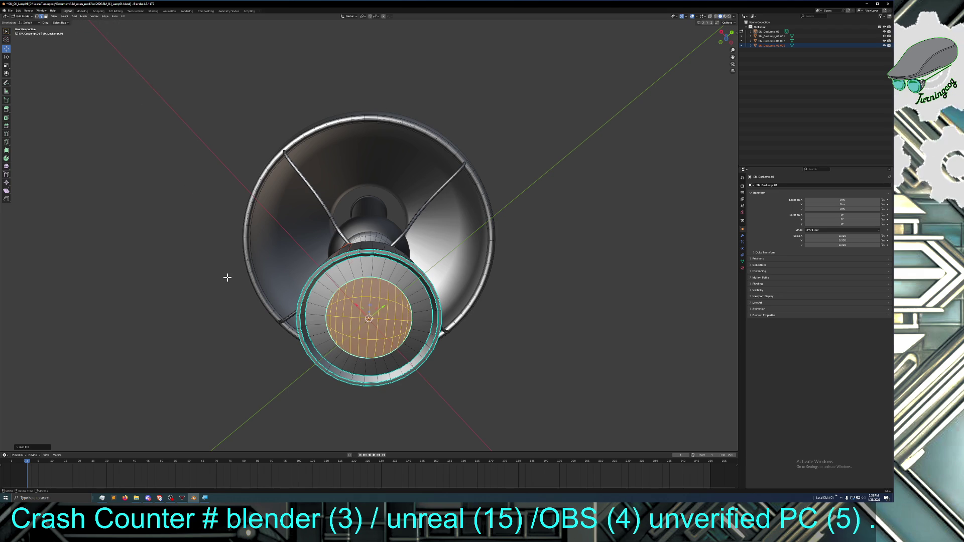
mouse_move(227, 281)
middle_down()
mouse_move(232, 291)
mouse_move(221, 295)
mouse_move(243, 315)
mouse_move(222, 336)
mouse_move(228, 346)
mouse_move(213, 318)
mouse_move(188, 341)
mouse_move(288, 344)
mouse_move(280, 344)
middle_up()
Switch to Object Mode and select the chimney, then the lampshade, to confirm they are separate
click(23, 17)
click(25, 22)
mouse_move(188, 293)
middle_down()
mouse_move(194, 283)
mouse_move(400, 343)
middle_up()
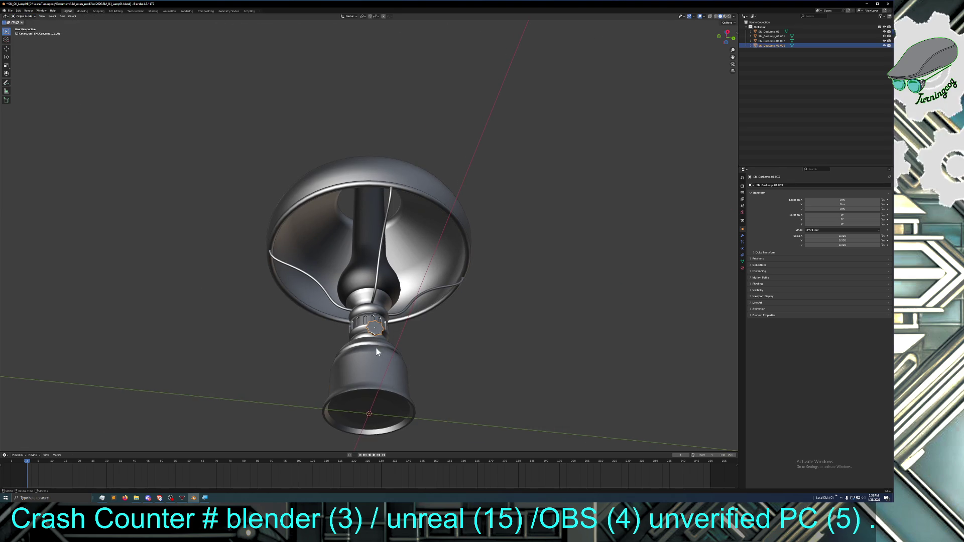
click(360, 286)
click(317, 249)
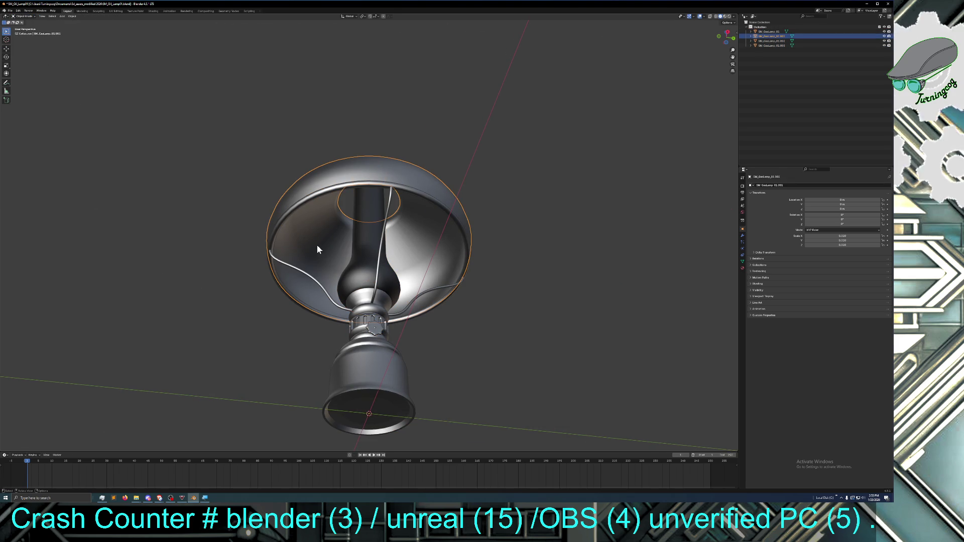
View the lamp level from below the shade and select the frame and base object
middle_drag(293, 275, 361, 301)
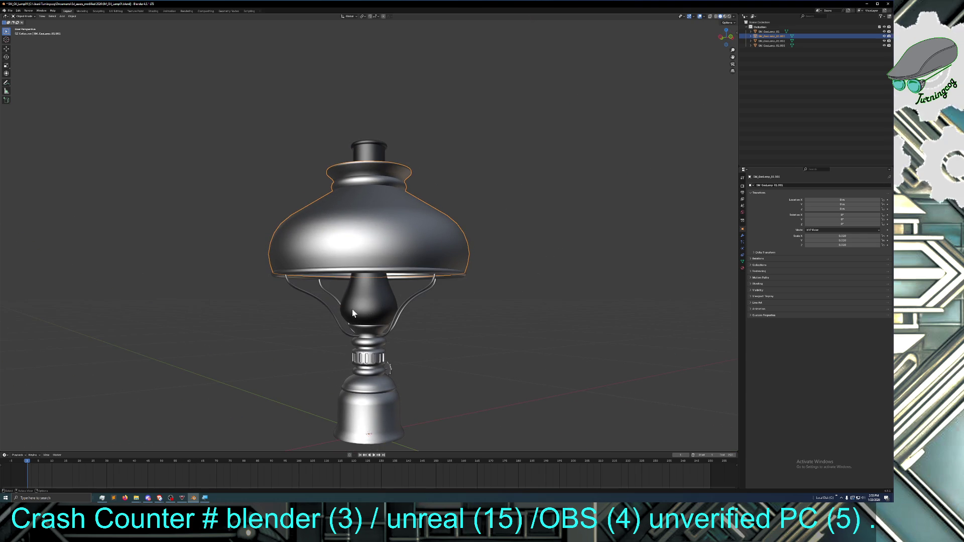
middle_drag(400, 378, 357, 377)
scroll(377, 382, up, 3)
click(365, 415)
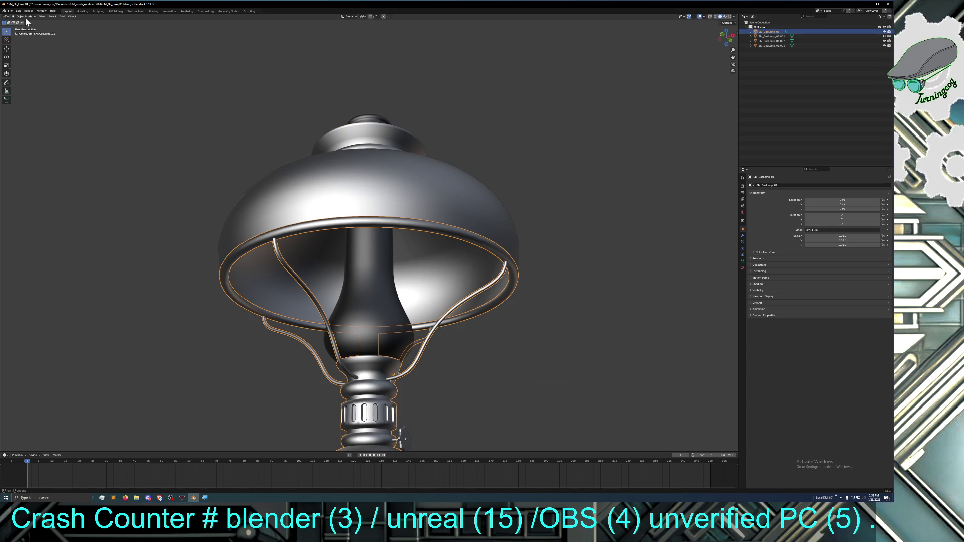
Put the frame and base mesh into Edit Mode and inspect the shade and cage wires
key(Tab)
mouse_move(226, 331)
middle_down()
mouse_move(209, 324)
mouse_move(222, 330)
middle_up()
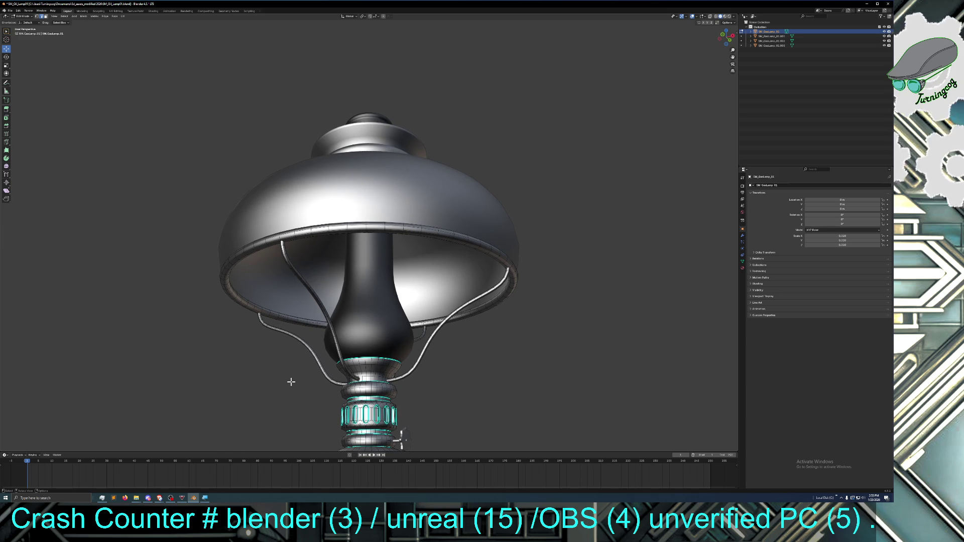
middle_drag(291, 382, 291, 370)
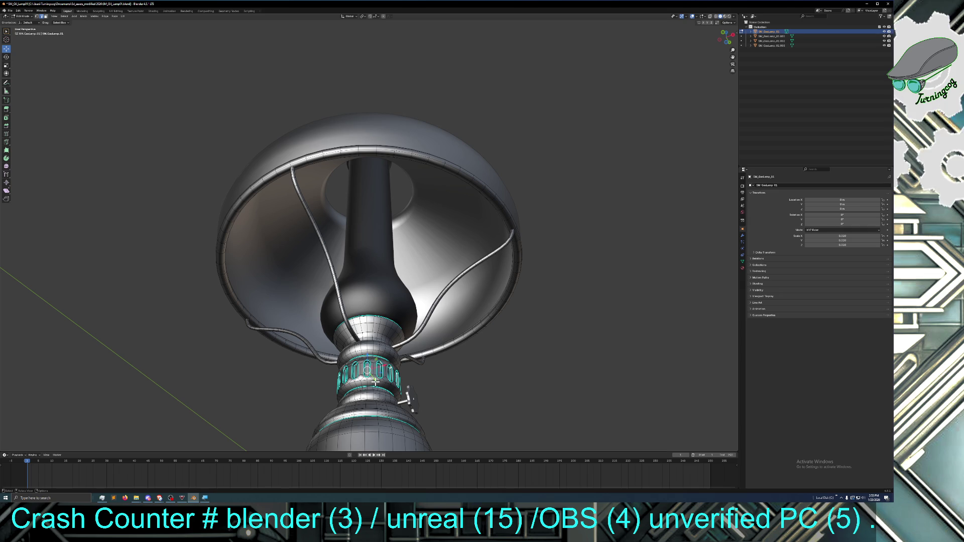
mouse_move(215, 324)
middle_down()
mouse_move(236, 332)
mouse_move(217, 343)
middle_up()
scroll(395, 260, down, 6)
middle_drag(395, 260, 394, 327)
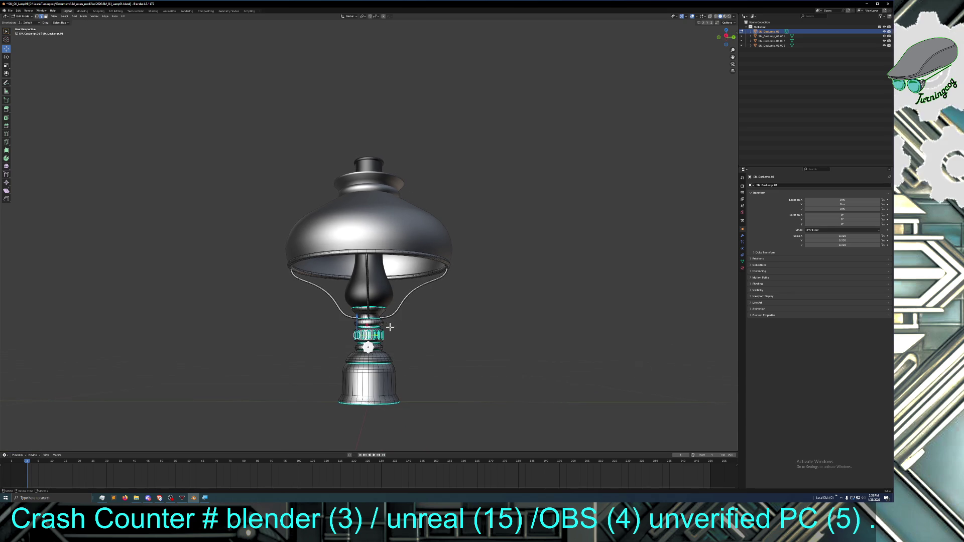
scroll(388, 338, up, 3)
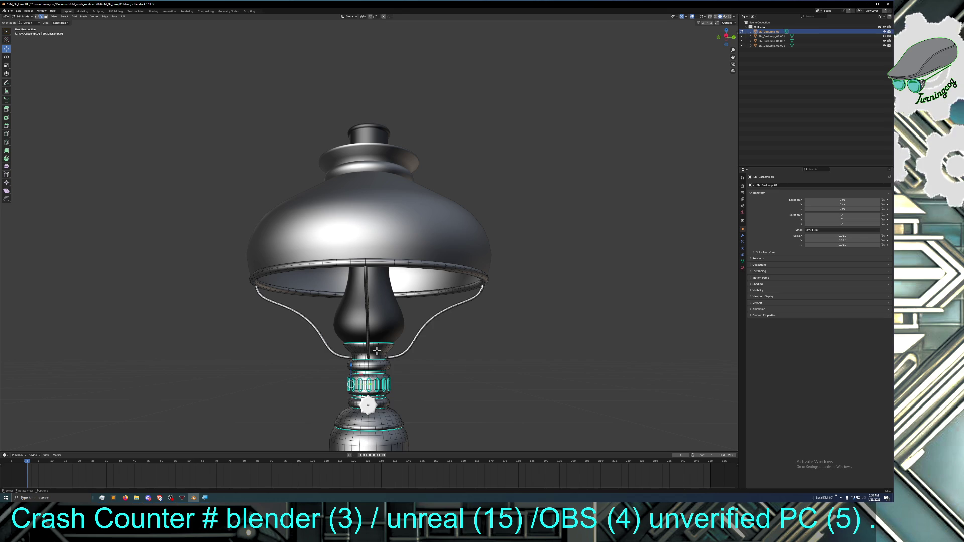
View the lamp from below and zoom in on the burner collar
mouse_move(420, 377)
middle_down()
mouse_move(400, 369)
mouse_move(335, 399)
mouse_move(335, 432)
mouse_move(356, 432)
middle_up()
middle_drag(374, 374, 384, 376)
scroll(374, 374, down, 3)
scroll(384, 376, up, 3)
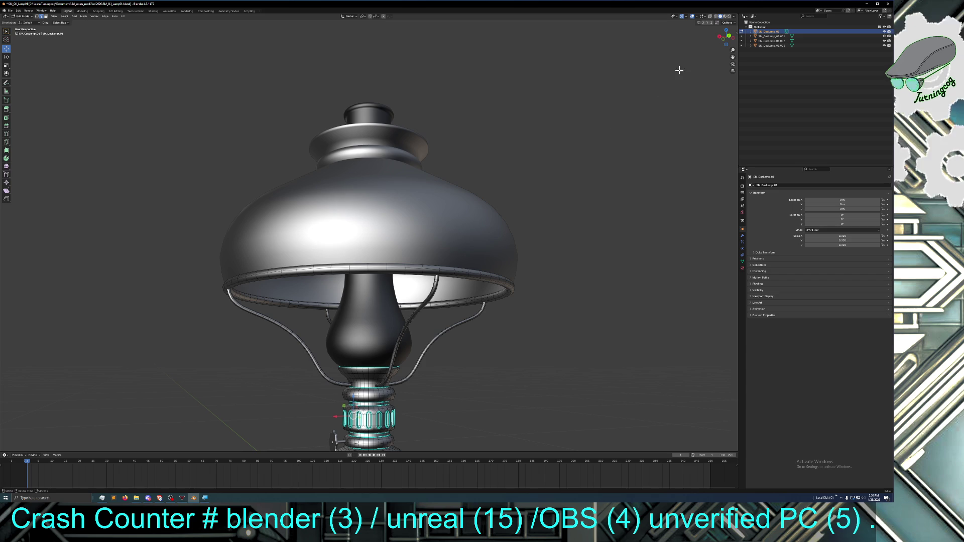
drag(732, 57, 719, 79)
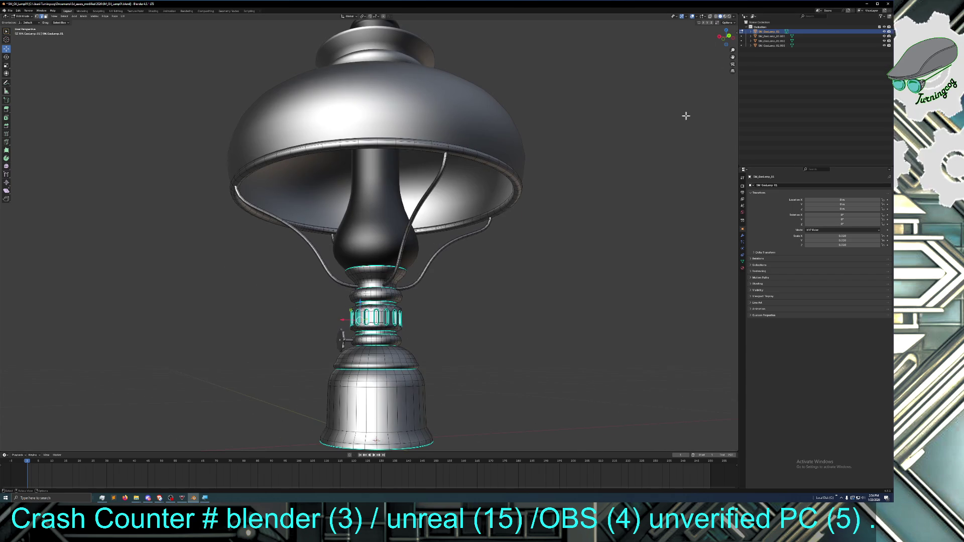
scroll(483, 364, up, 2)
scroll(483, 363, up, 1)
scroll(483, 363, up, 1)
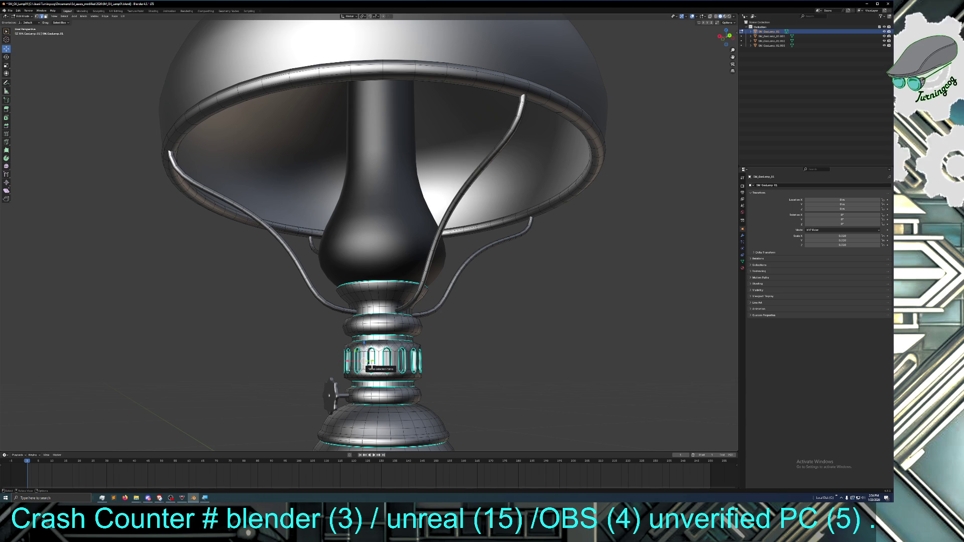
Grow the selection with Ctrl+Numpad+ to cover a whole collar slot
key(ctrl+KP_Add)
key(ctrl+KP_Add)
key(ctrl+KP_Add)
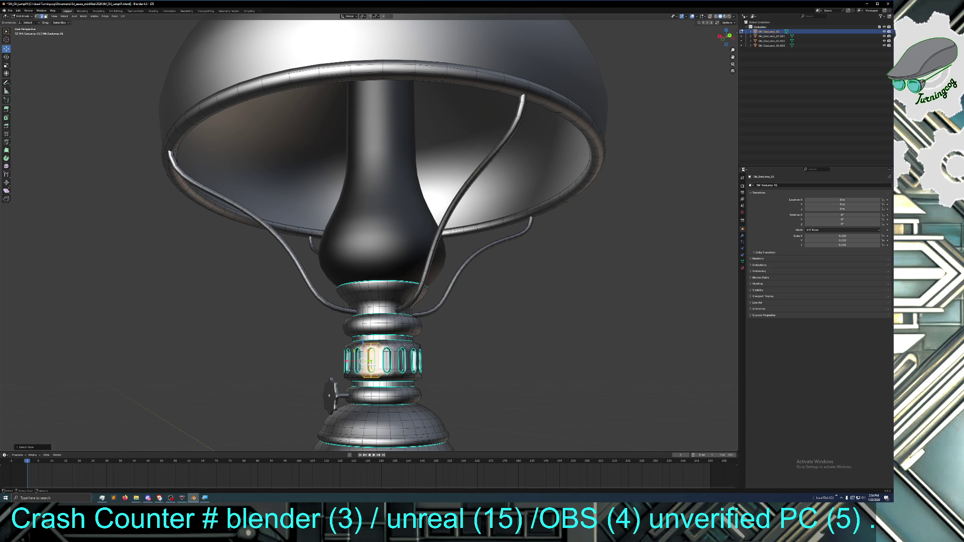
click(313, 345)
middle_drag(336, 360, 342, 361)
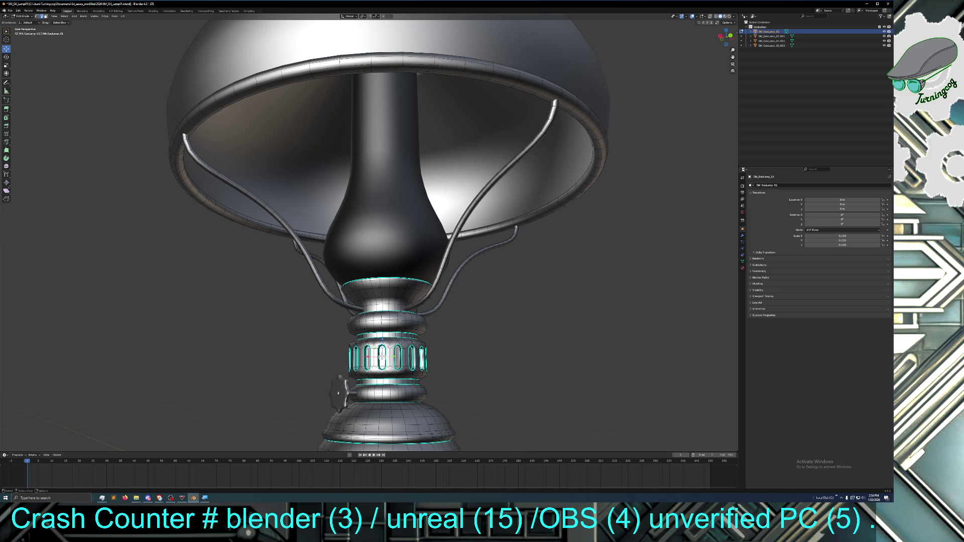
key(ctrl+KP_Add)
middle_drag(447, 381, 439, 379)
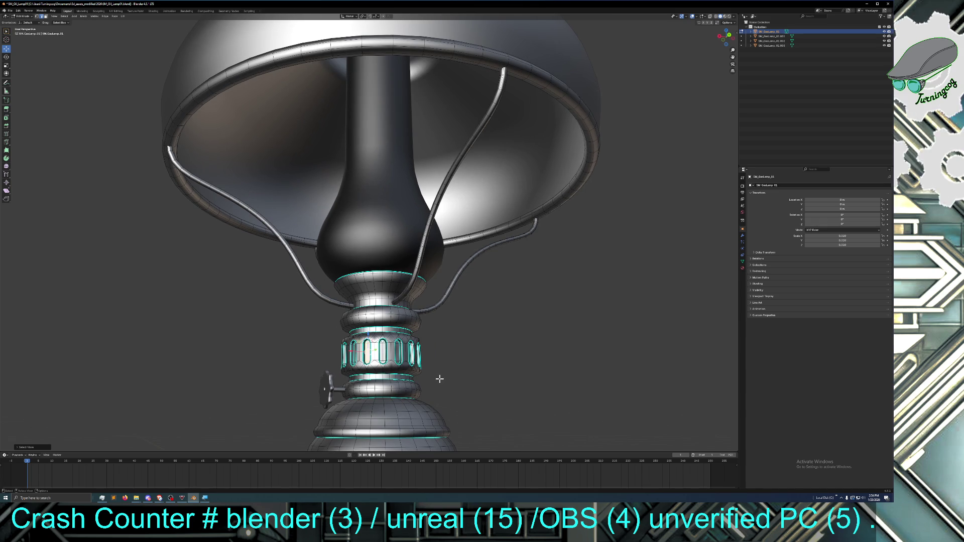
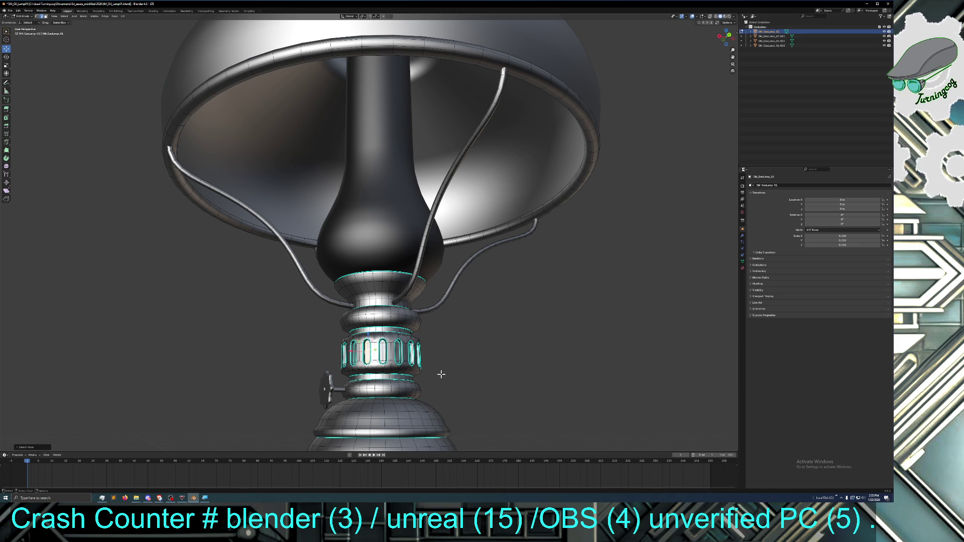
Select similar collar faces via Shift+G and orbit to inspect the collar recesses
key(shift+g)
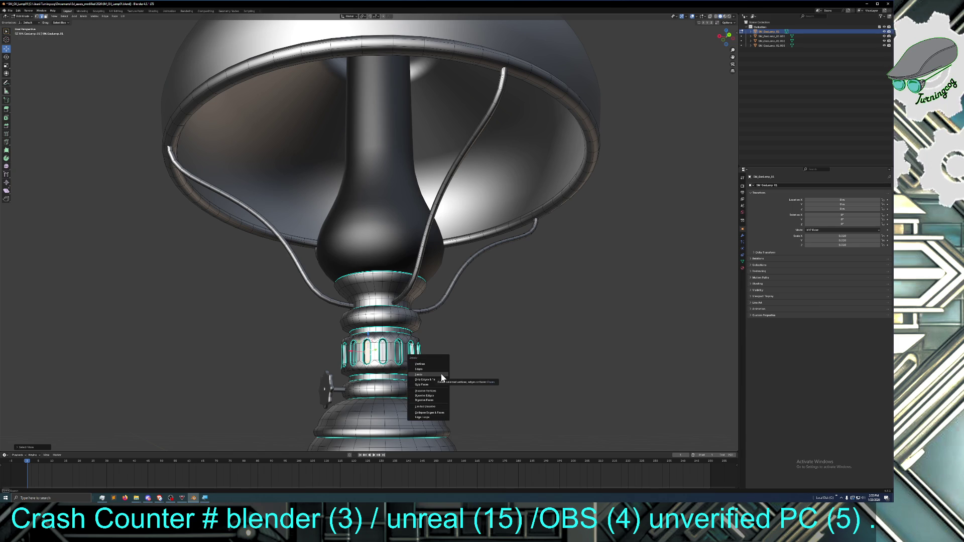
click(440, 374)
mouse_move(439, 374)
middle_down()
mouse_move(463, 370)
mouse_move(463, 360)
mouse_move(452, 361)
middle_up()
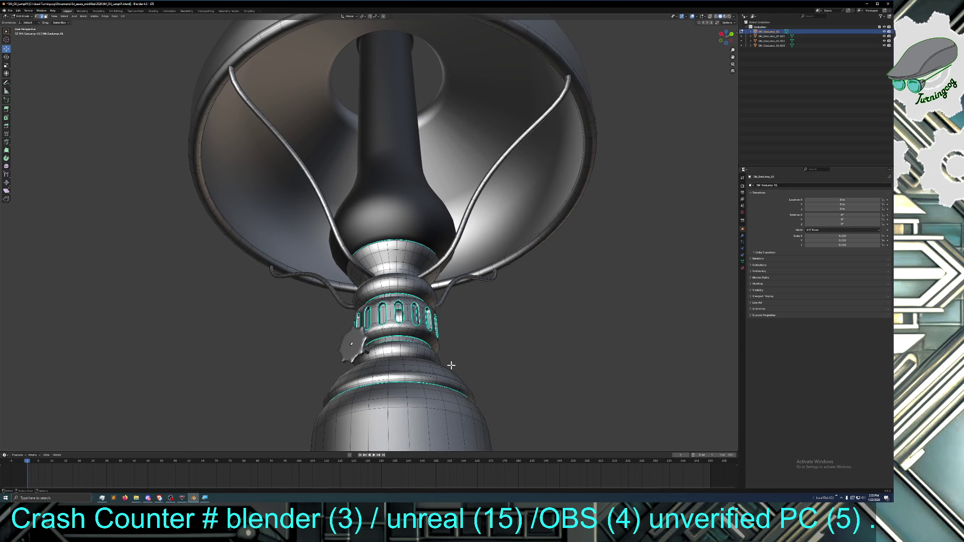
middle_drag(458, 362, 446, 363)
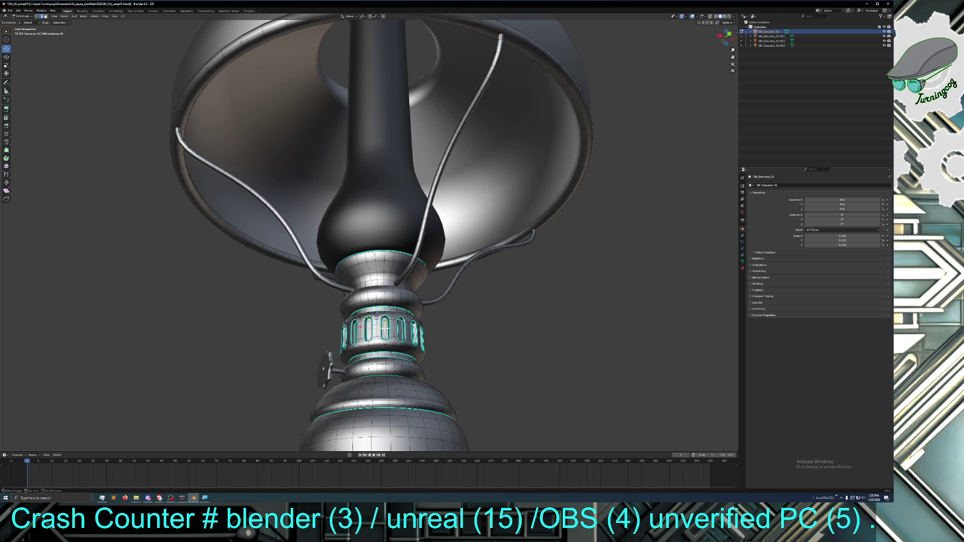
mouse_move(425, 342)
middle_down()
mouse_move(372, 342)
mouse_move(395, 351)
mouse_move(353, 333)
mouse_move(354, 357)
mouse_move(338, 348)
mouse_move(354, 358)
mouse_move(349, 369)
mouse_move(372, 368)
mouse_move(361, 367)
middle_up()
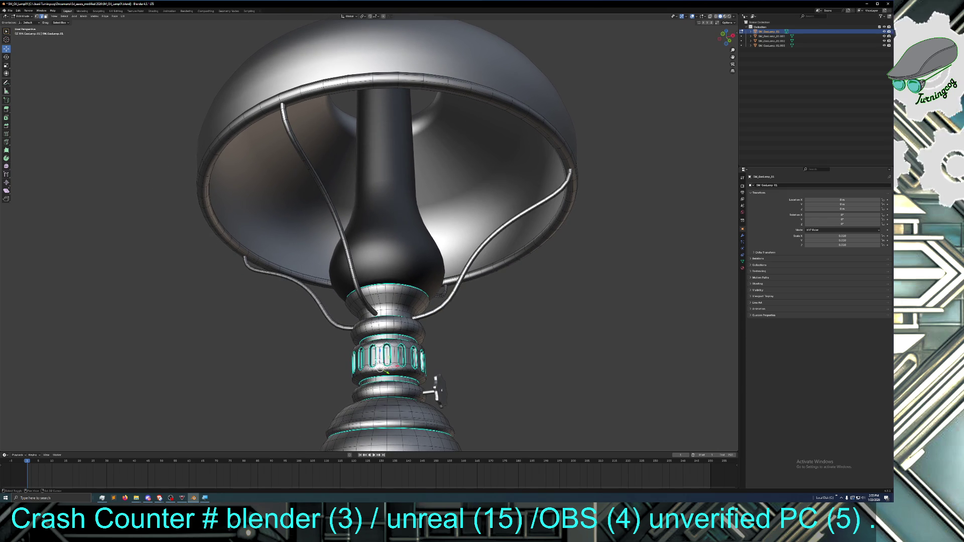
middle_drag(374, 371, 412, 356)
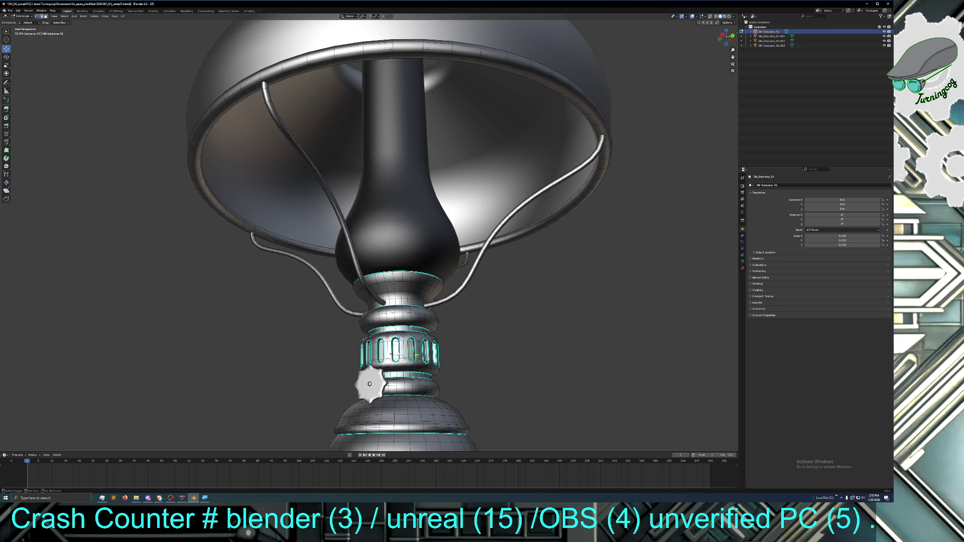
middle_drag(422, 368, 430, 371)
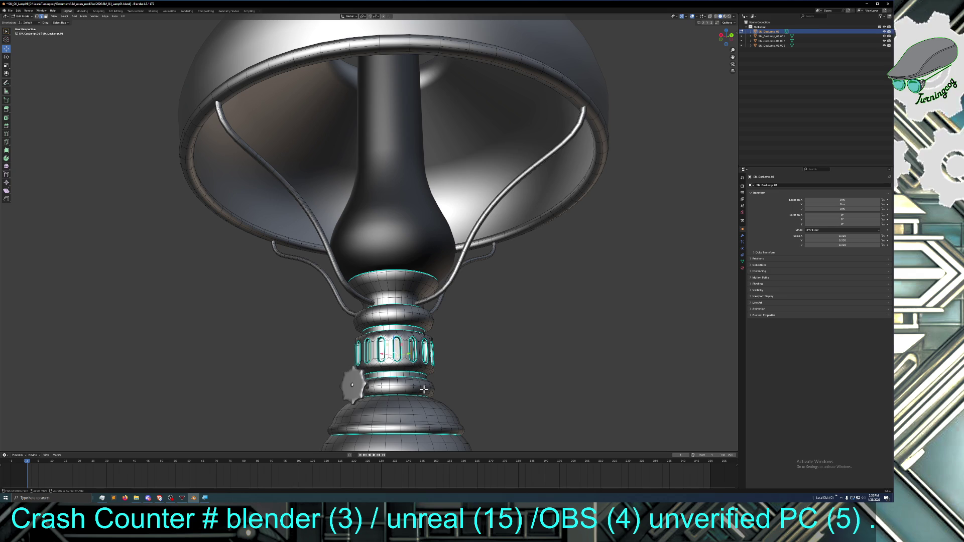
Grow the selection into the oval recesses and delete those faces to open the slots
key(ctrl+KP_Add)
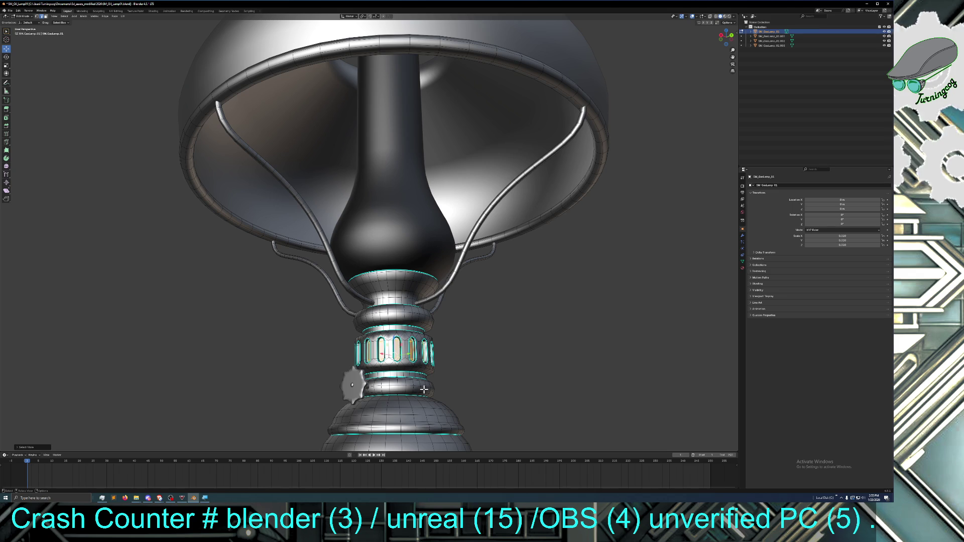
key(x)
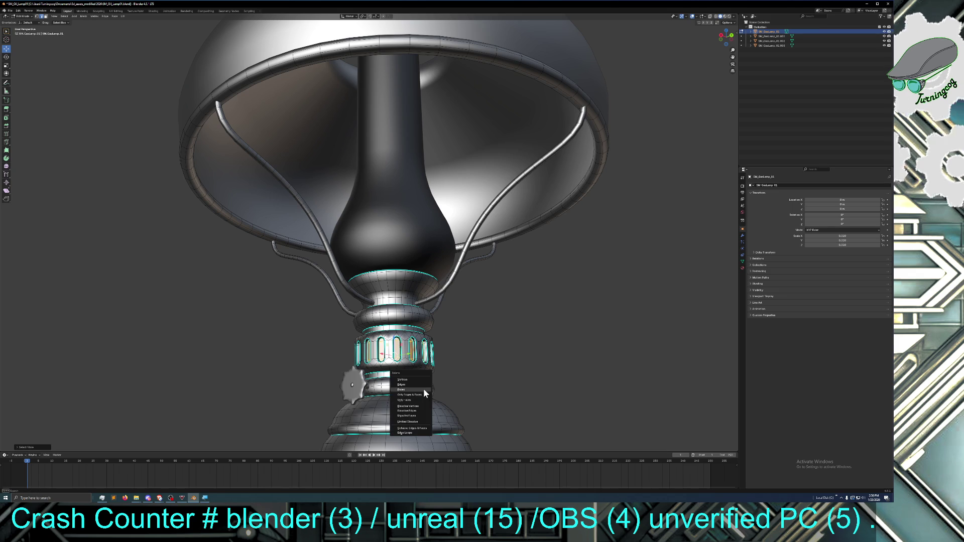
click(411, 390)
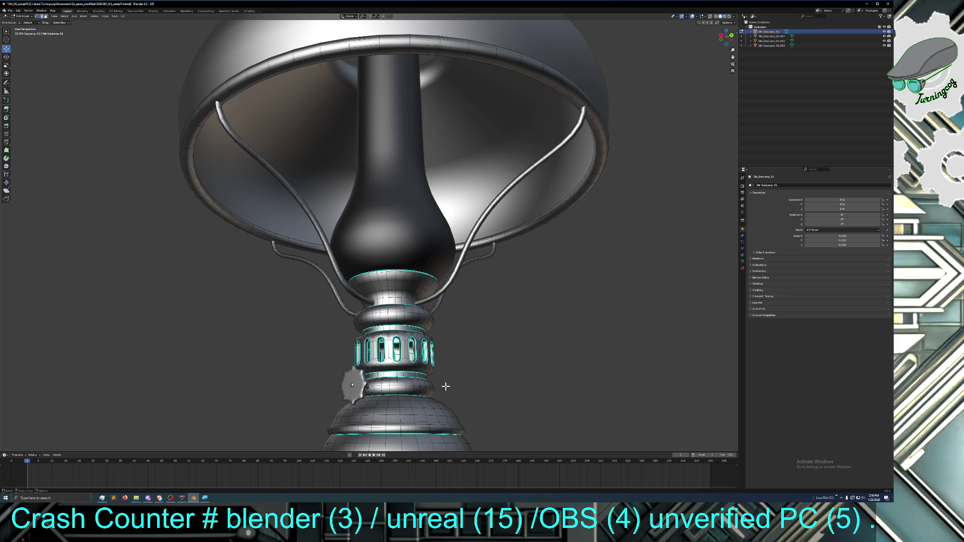
mouse_move(469, 387)
middle_down()
mouse_move(315, 386)
mouse_move(318, 378)
mouse_move(432, 392)
mouse_move(409, 405)
mouse_move(428, 414)
mouse_move(378, 394)
mouse_move(347, 402)
mouse_move(408, 406)
mouse_move(389, 389)
mouse_move(355, 407)
mouse_move(334, 405)
mouse_move(341, 415)
mouse_move(282, 421)
middle_up()
scroll(335, 410, up, 3)
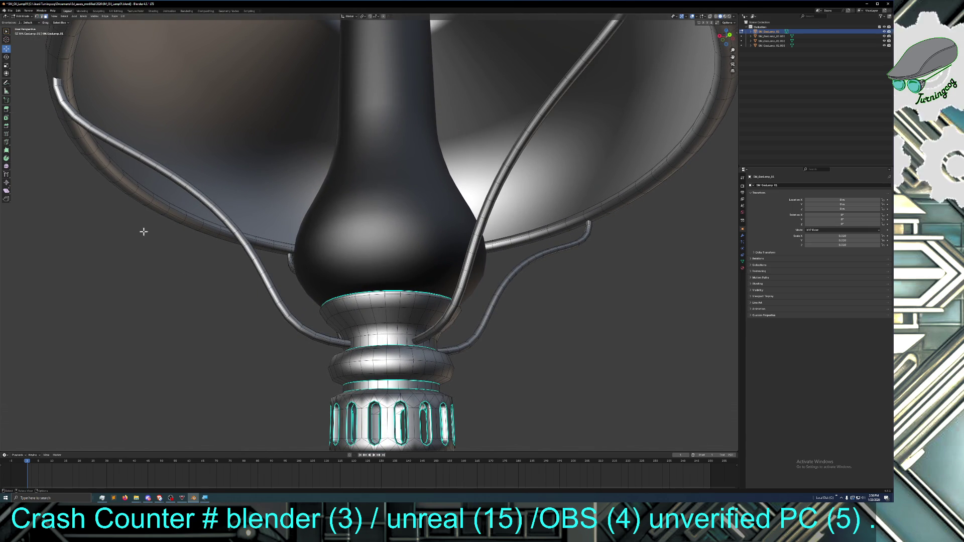
middle_drag(482, 281, 512, 281)
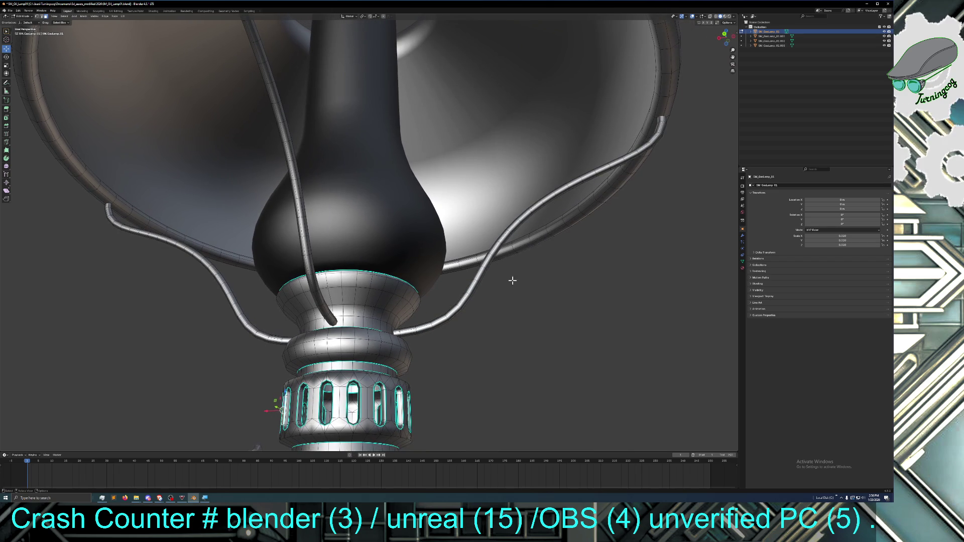
click(714, 16)
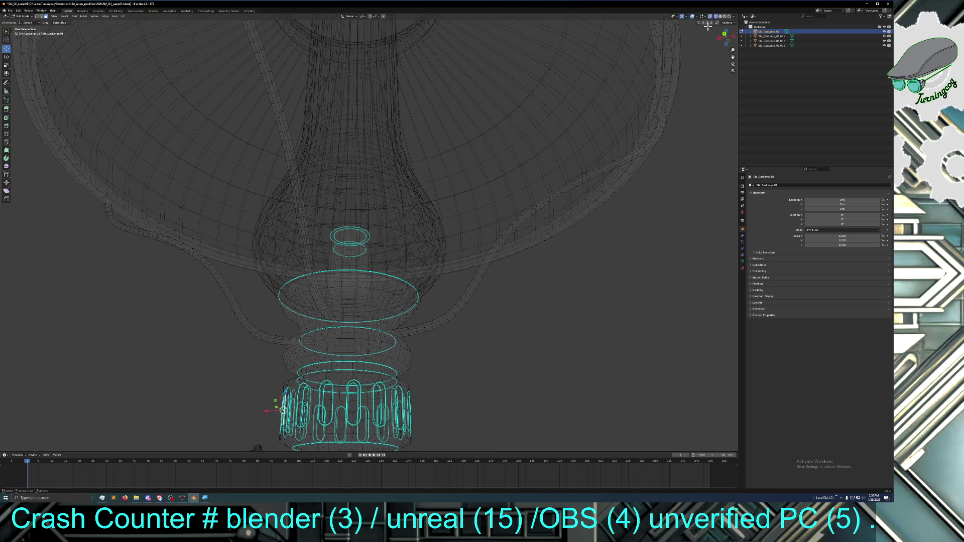
Switch the viewport to Material Preview and zoom out to frame the magenta lamp
click(724, 16)
mouse_move(463, 321)
middle_down()
mouse_move(467, 370)
mouse_move(415, 376)
mouse_move(467, 359)
mouse_move(577, 376)
mouse_move(544, 393)
mouse_move(475, 355)
middle_up()
scroll(581, 376, down, 3)
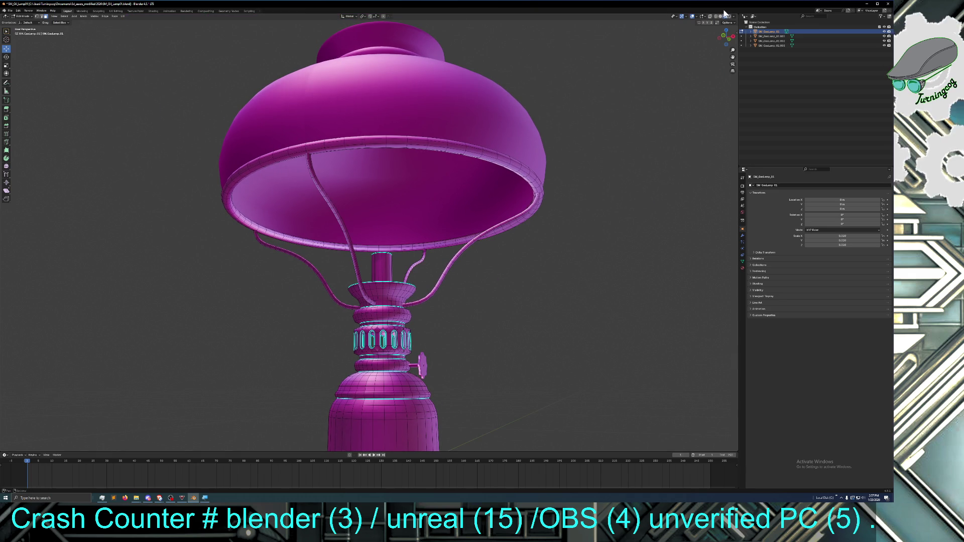
click(695, 17)
Use Solid shading with MatCap lighting, trying metallic and flat looks before keeping grey
click(720, 17)
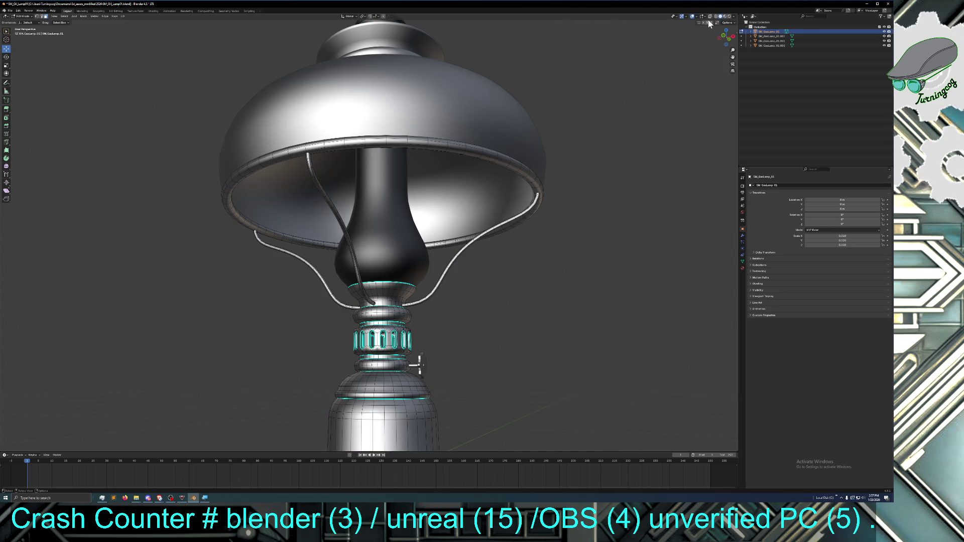
click(703, 18)
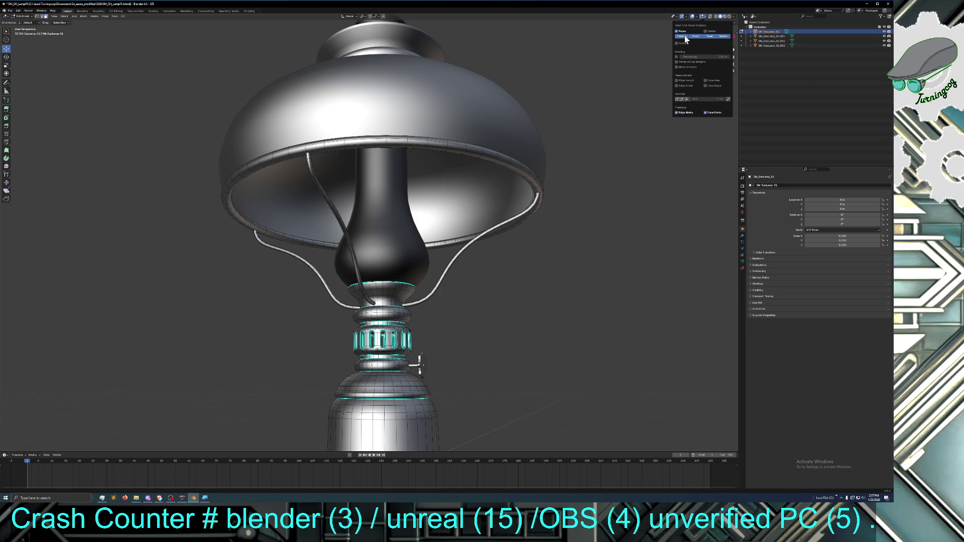
click(735, 18)
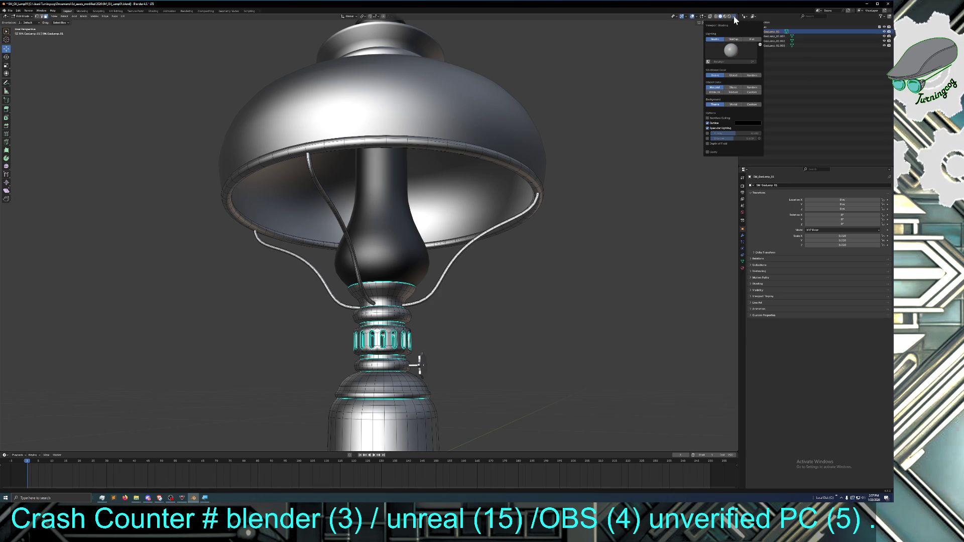
click(733, 39)
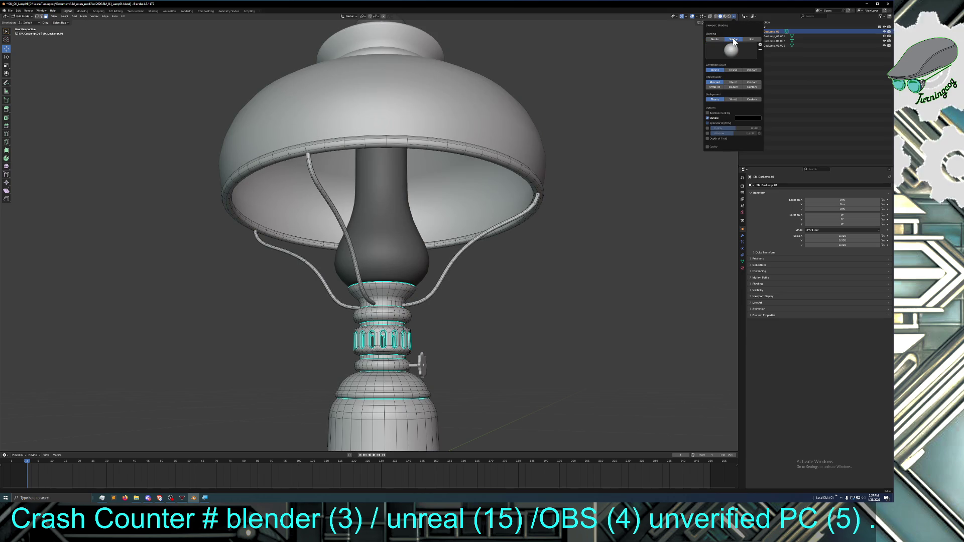
click(715, 39)
click(732, 39)
click(751, 40)
click(734, 39)
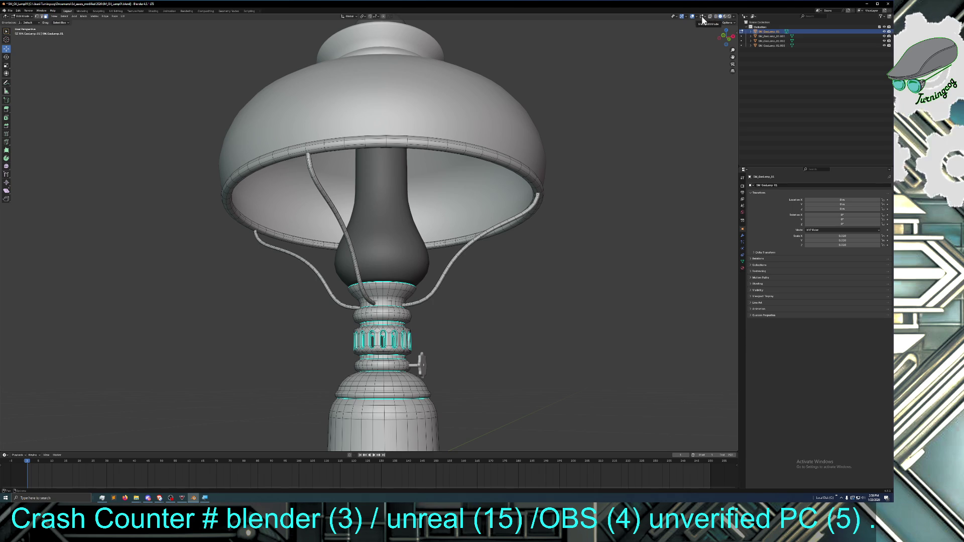
click(674, 18)
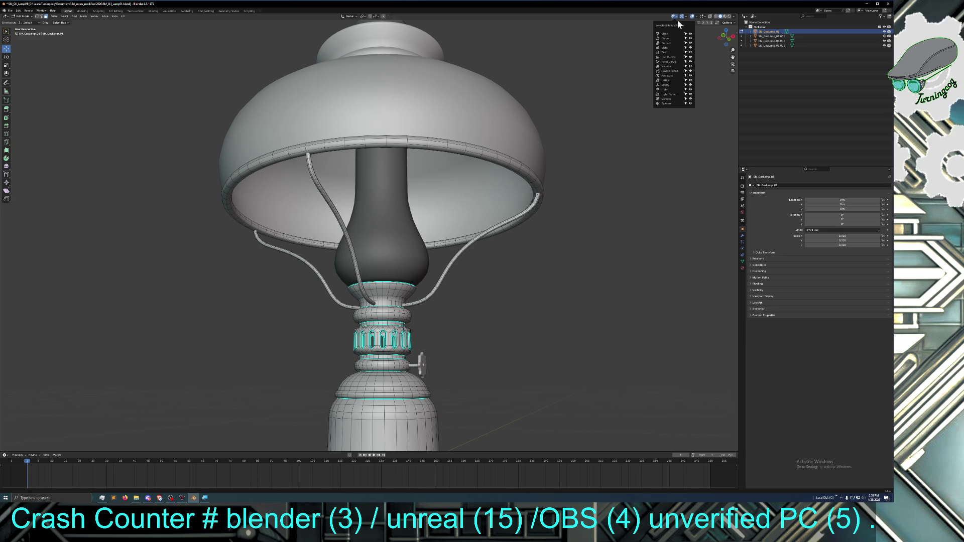
click(685, 19)
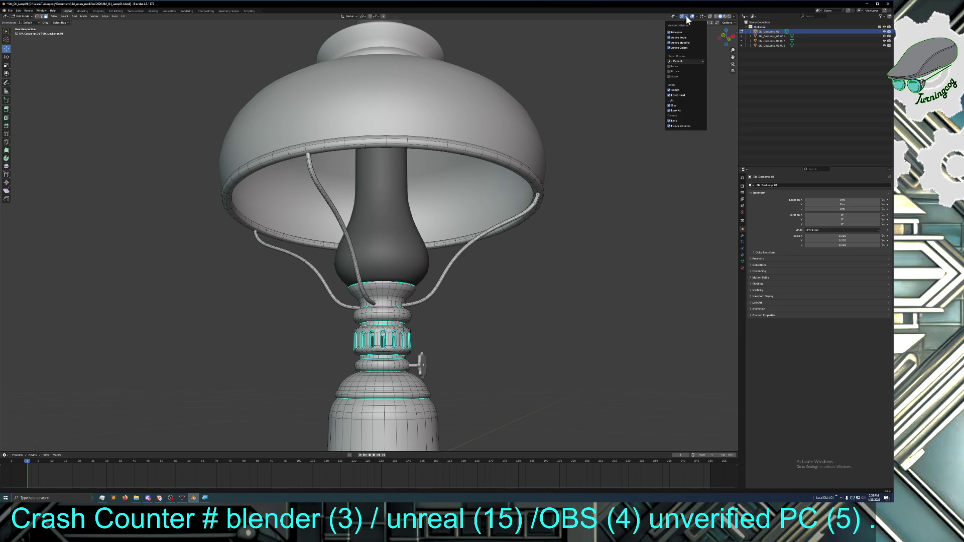
click(697, 17)
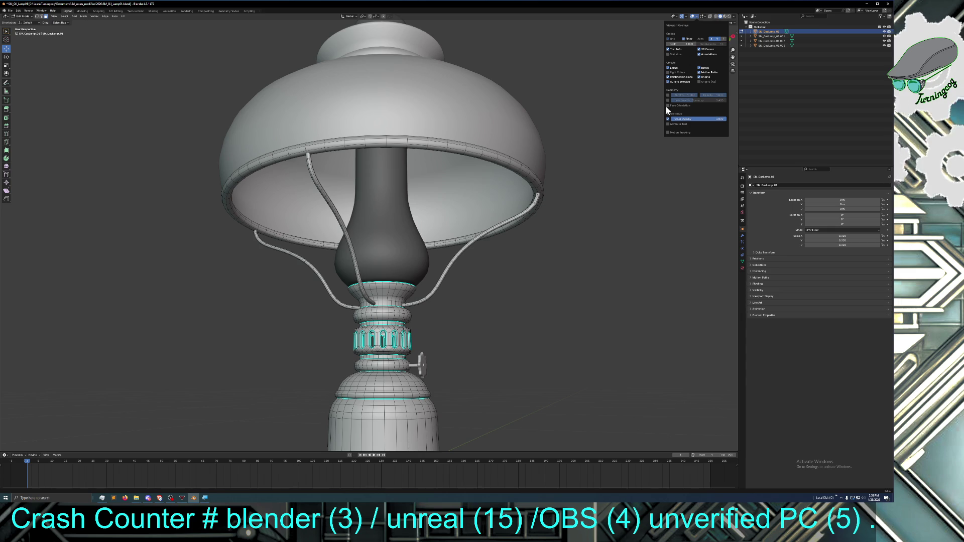
mouse_move(533, 285)
middle_down()
mouse_move(514, 273)
mouse_move(514, 350)
mouse_move(510, 280)
mouse_move(521, 256)
mouse_move(549, 250)
mouse_move(566, 258)
mouse_move(577, 245)
mouse_move(579, 262)
mouse_move(639, 260)
mouse_move(576, 254)
mouse_move(533, 276)
mouse_move(525, 286)
mouse_move(536, 300)
mouse_move(523, 291)
middle_up()
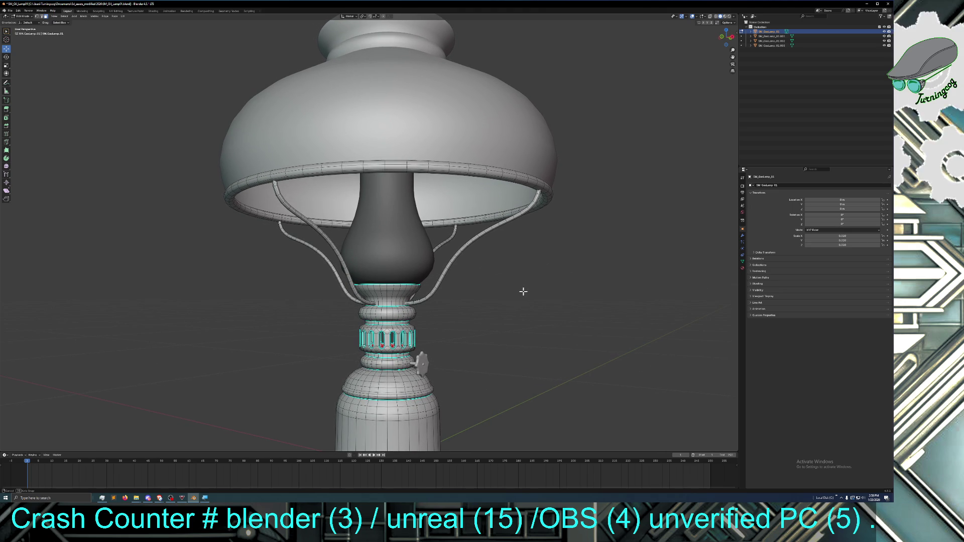
mouse_move(523, 292)
middle_down()
mouse_move(537, 292)
mouse_move(497, 301)
middle_up()
scroll(536, 291, down, 3)
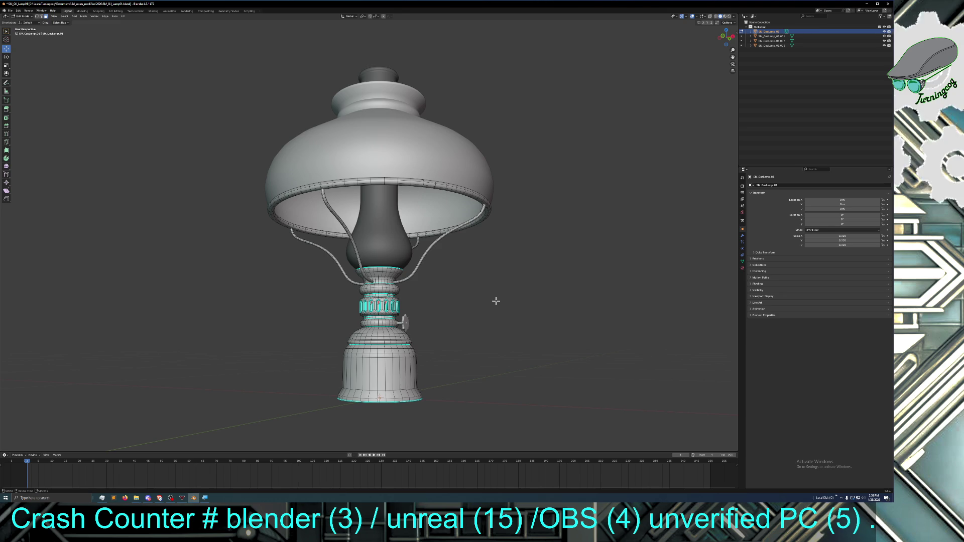
mouse_move(496, 301)
middle_down()
mouse_move(517, 303)
mouse_move(507, 303)
middle_up()
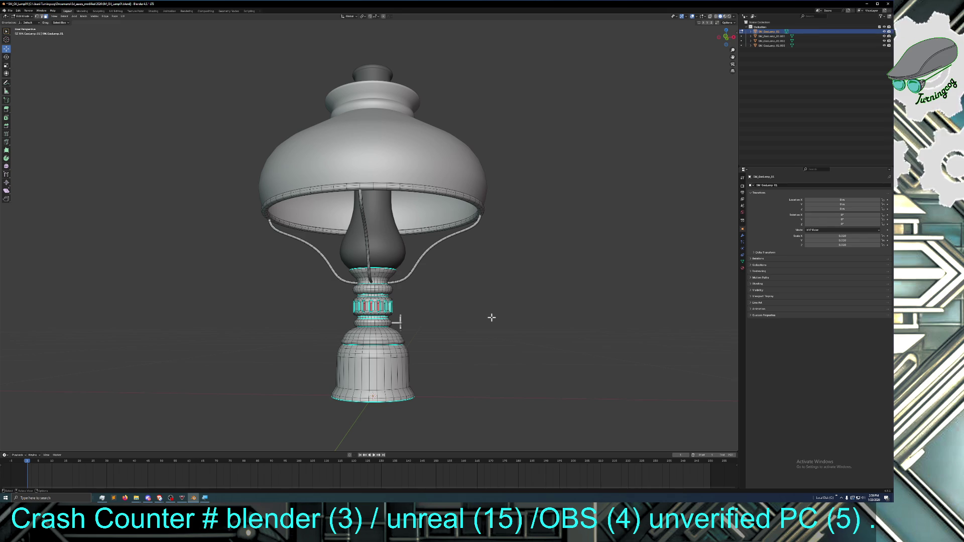
middle_drag(491, 317, 497, 278)
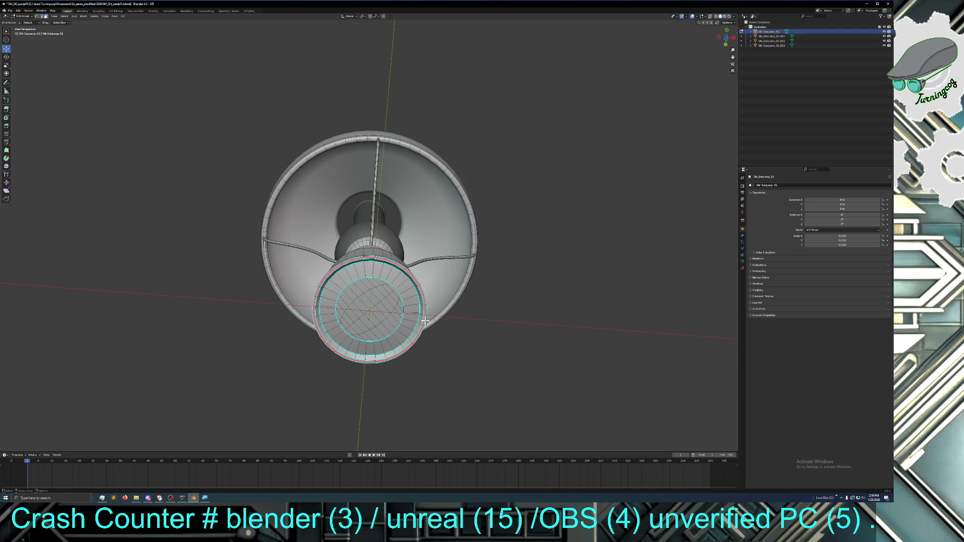
Tilt the view beneath the base and pick starting edges on its outer rim
mouse_move(439, 338)
middle_down()
mouse_move(423, 350)
mouse_move(425, 397)
mouse_move(417, 341)
middle_up()
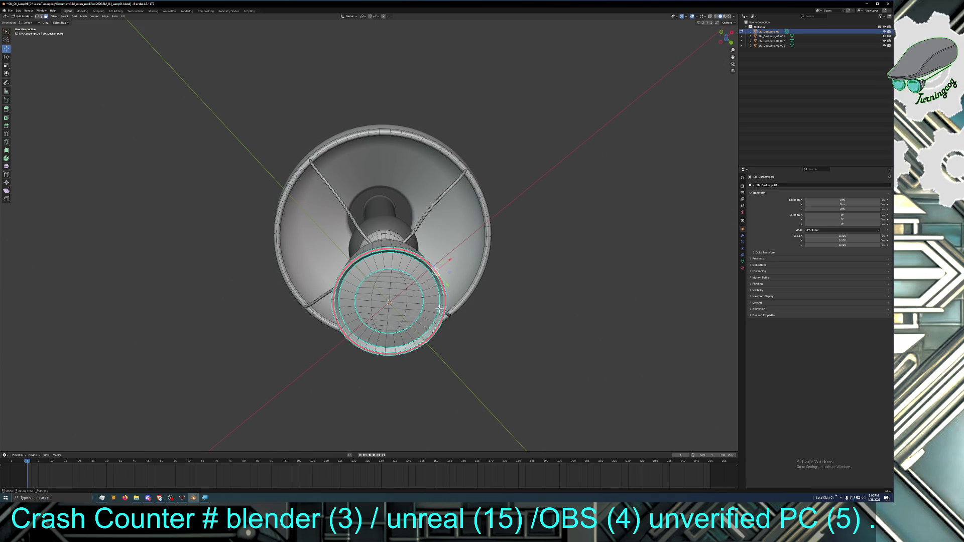
alt+click(444, 291)
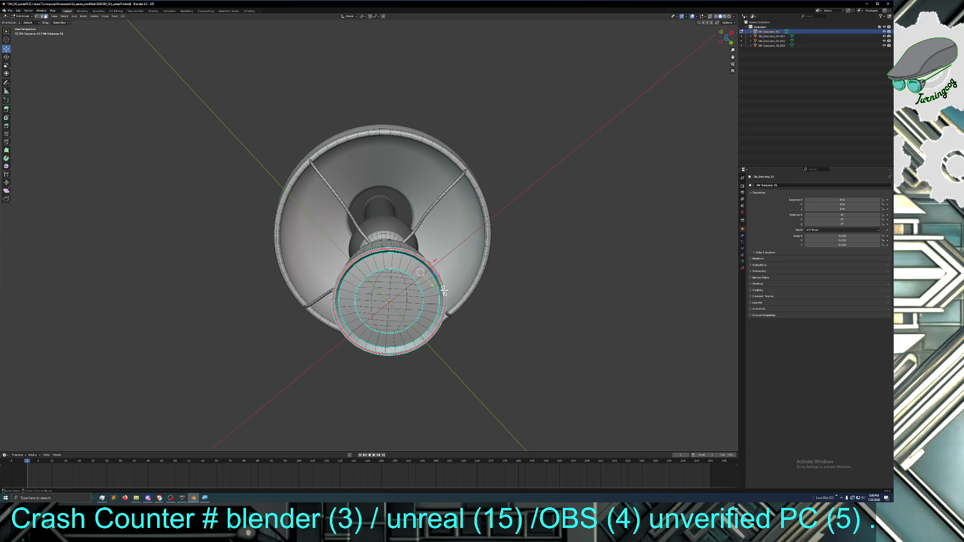
alt+click(440, 282)
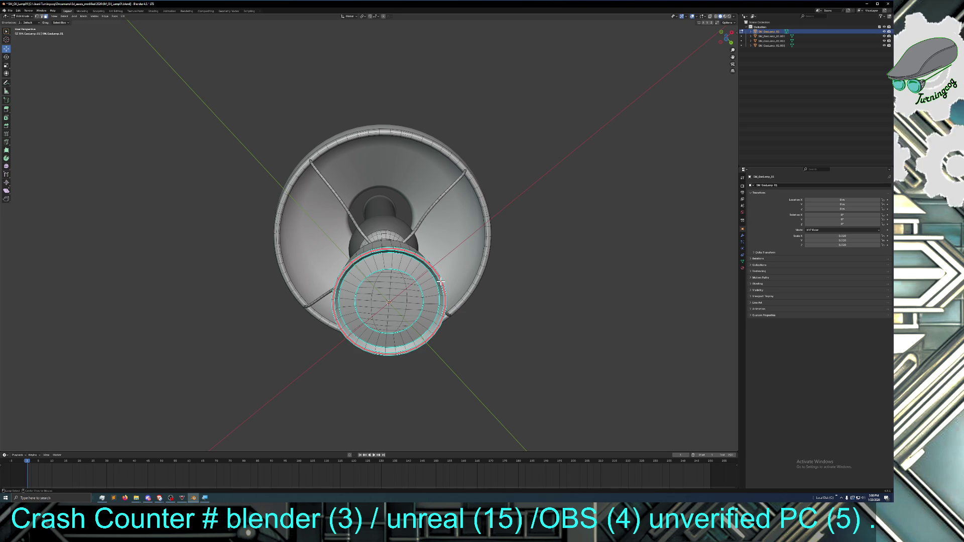
alt+click(444, 302)
Extend a shortest-path edge selection all the way around the base's bottom rim
click(346, 266)
ctrl+click(354, 259)
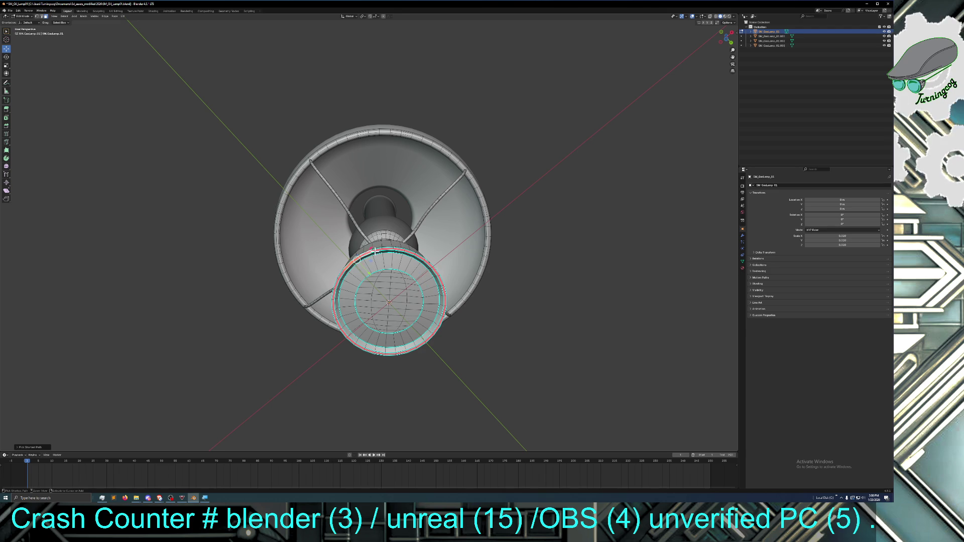
ctrl+click(401, 251)
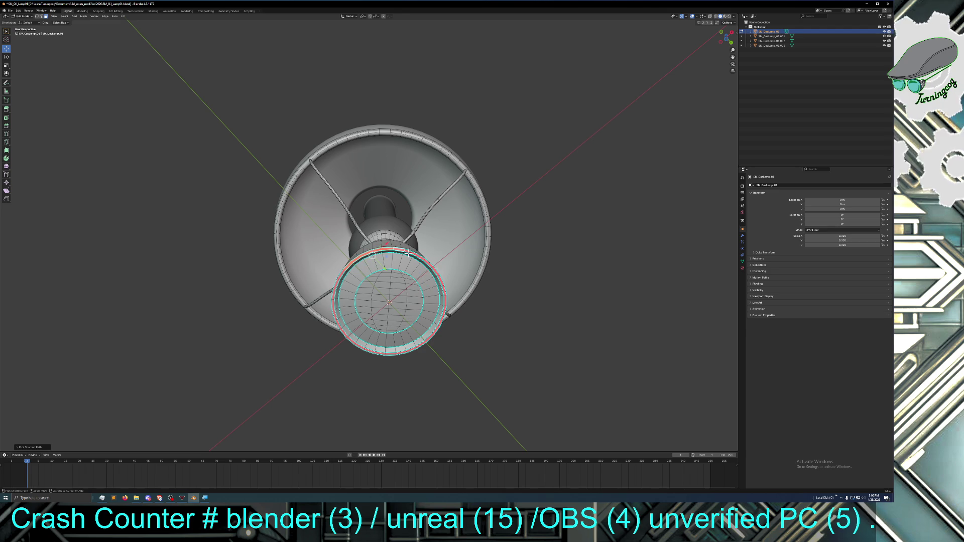
ctrl+click(411, 253)
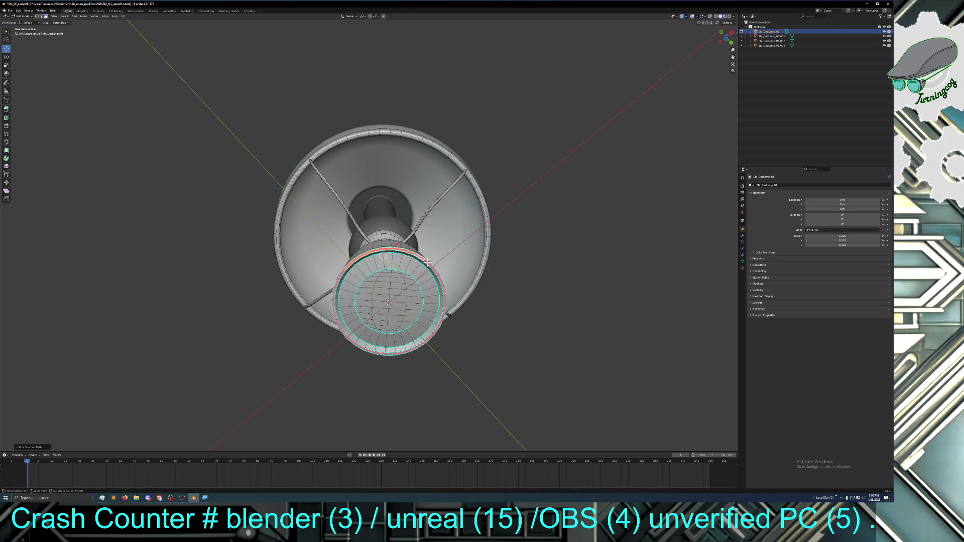
ctrl+click(438, 279)
ctrl+click(443, 296)
ctrl+click(445, 305)
ctrl+click(444, 315)
ctrl+click(441, 322)
ctrl+click(436, 331)
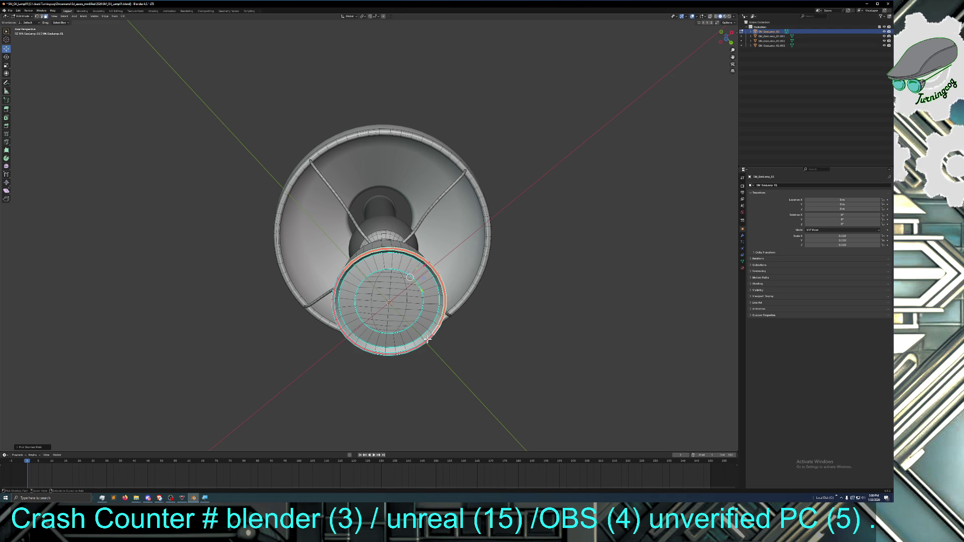
ctrl+click(429, 340)
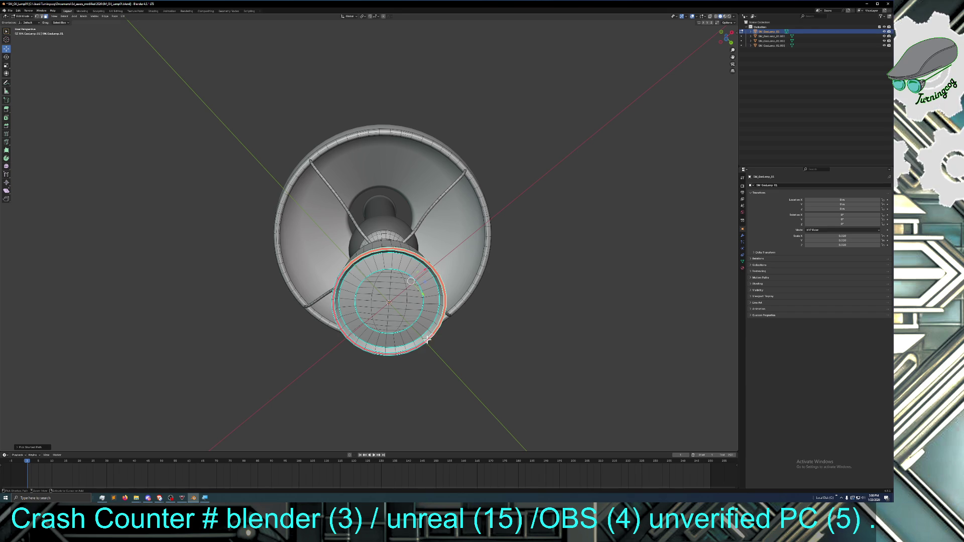
ctrl+click(420, 345)
ctrl+click(404, 352)
ctrl+click(395, 354)
ctrl+click(386, 354)
ctrl+click(377, 353)
ctrl+click(367, 350)
ctrl+click(358, 346)
ctrl+click(350, 341)
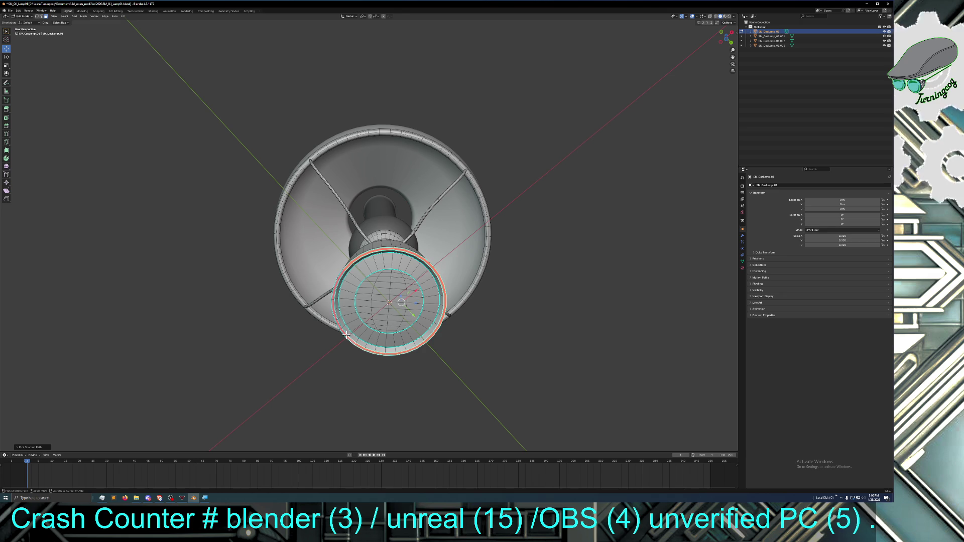
ctrl+click(338, 325)
ctrl+click(336, 319)
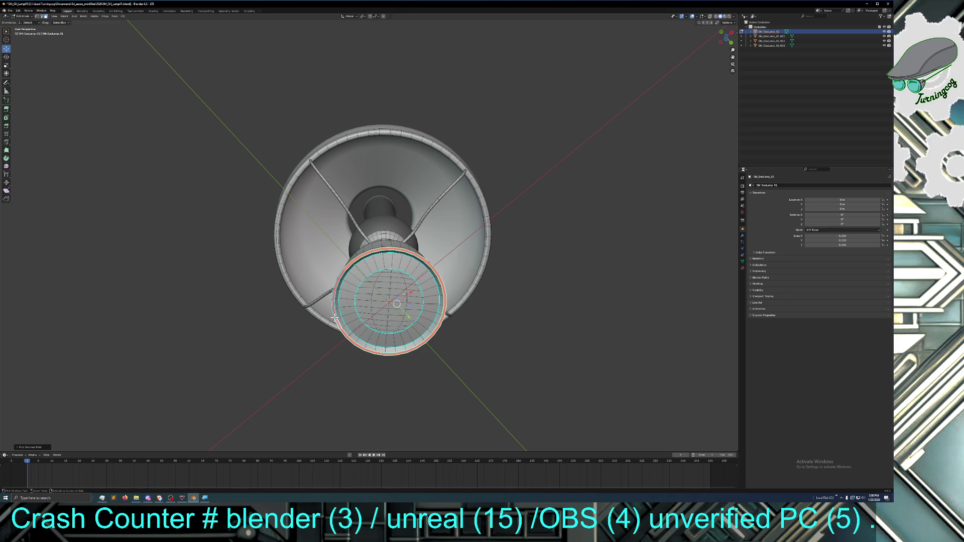
ctrl+click(334, 313)
ctrl+click(333, 302)
ctrl+click(334, 294)
ctrl+click(338, 284)
ctrl+click(341, 273)
ctrl+click(348, 266)
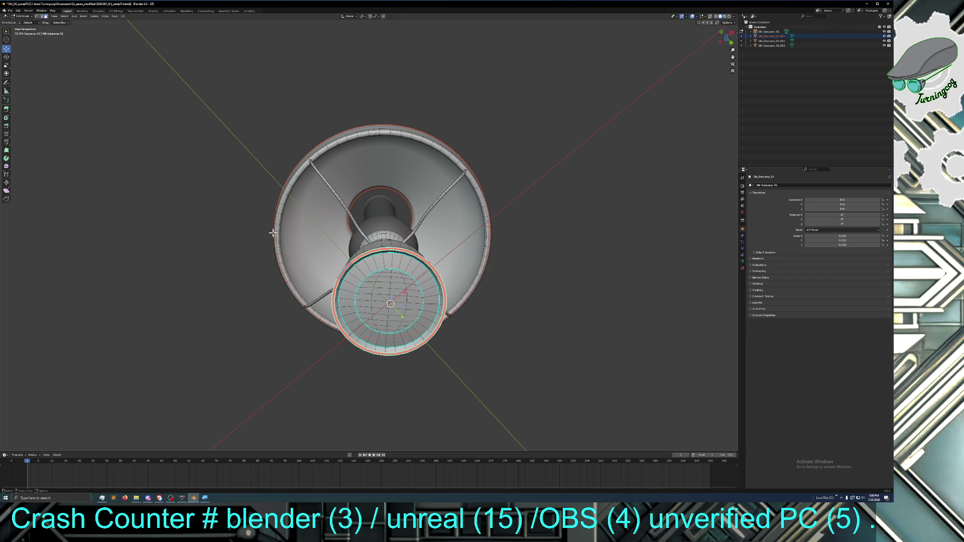
Clear the edge selection, return to Object Mode and select the base and wire supports object
click(18, 15)
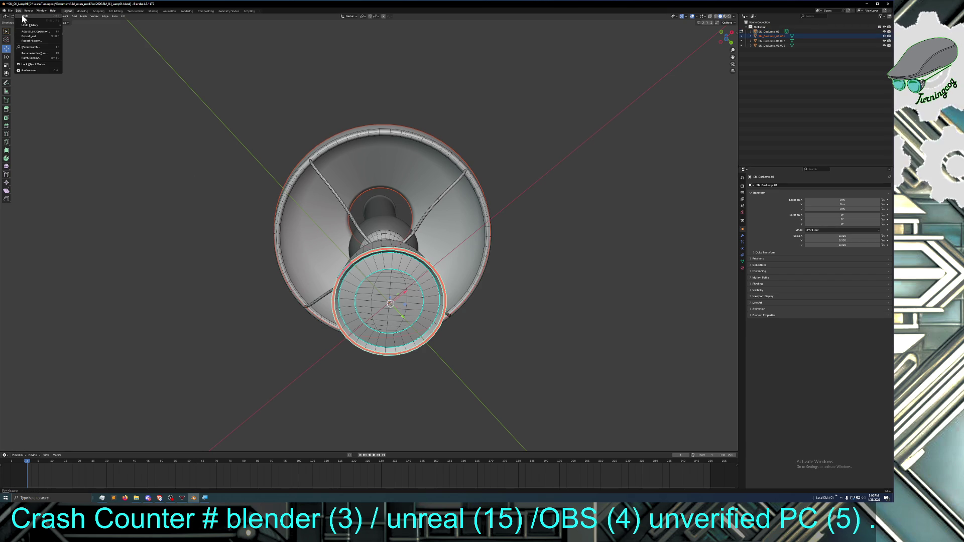
click(19, 15)
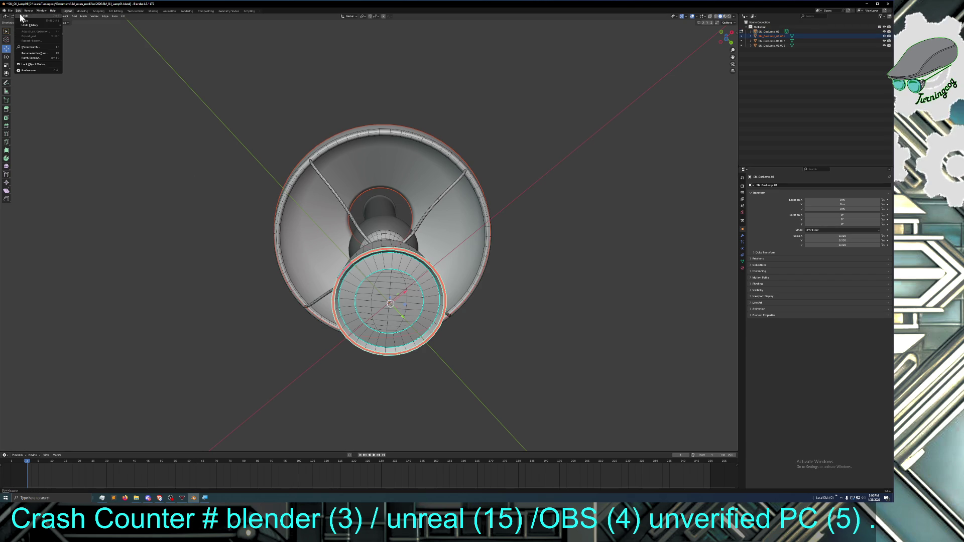
click(19, 15)
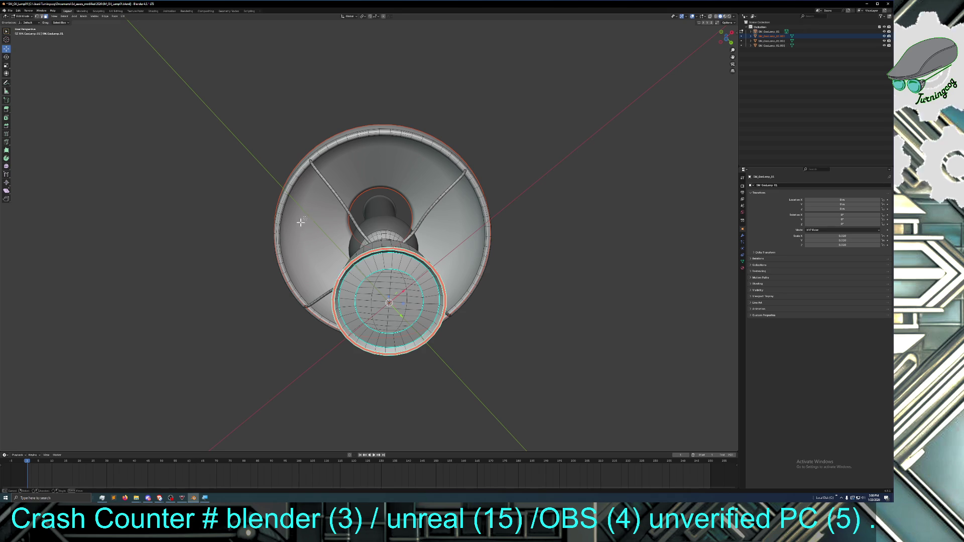
mouse_move(276, 250)
middle_down()
mouse_move(279, 242)
mouse_move(317, 276)
middle_up()
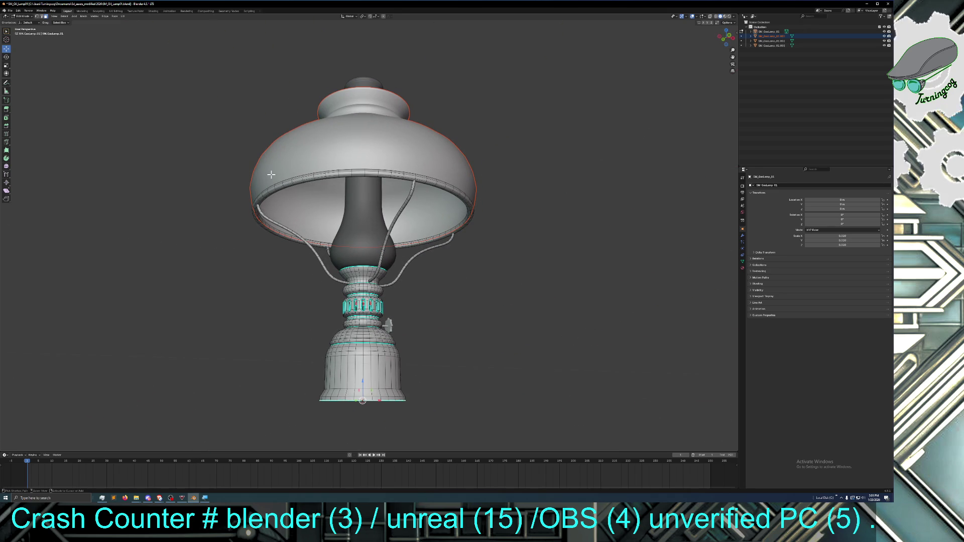
click(236, 211)
click(25, 17)
click(24, 21)
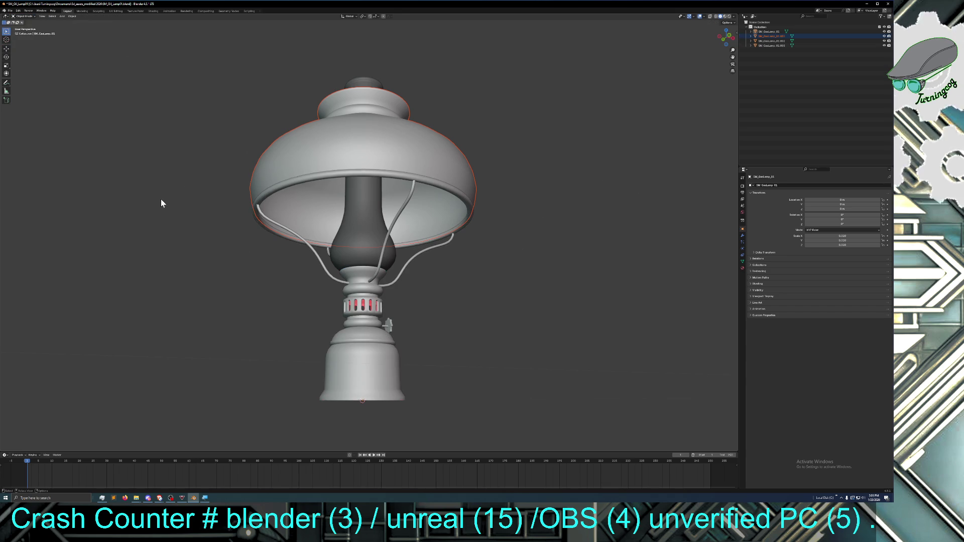
click(347, 354)
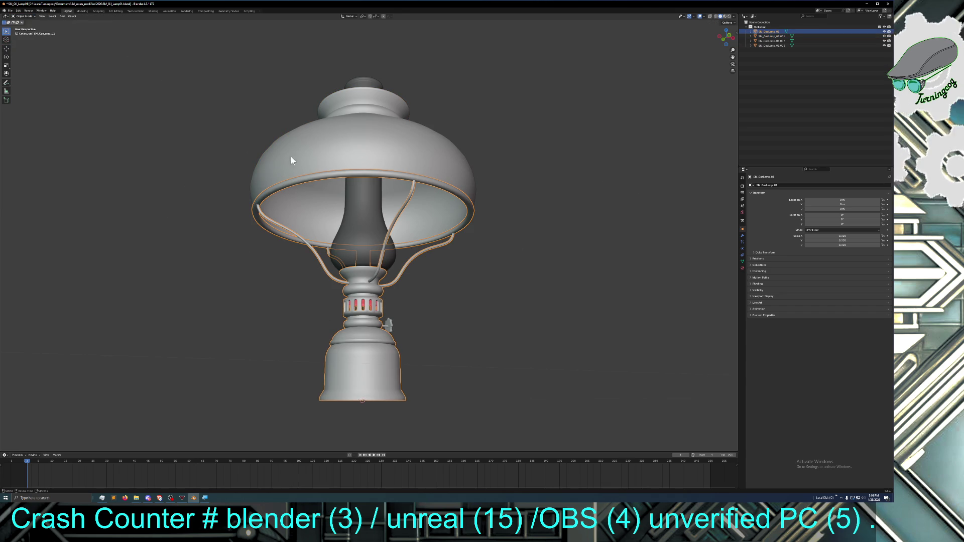
click(296, 149)
click(354, 342)
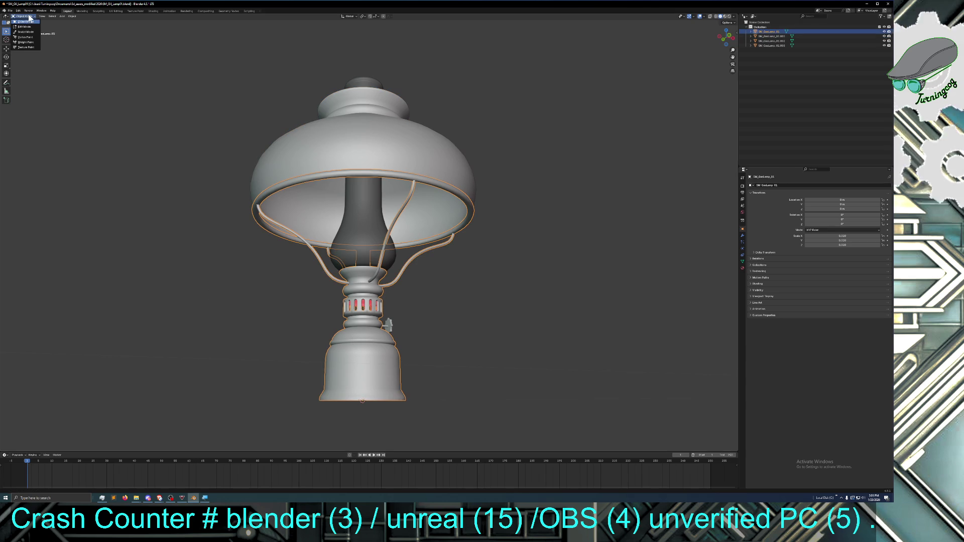
Enter Edit Mode on the base and place the 3D cursor on the inner ring from below
key(Tab)
mouse_move(211, 286)
middle_down()
mouse_move(209, 247)
mouse_move(223, 251)
middle_up()
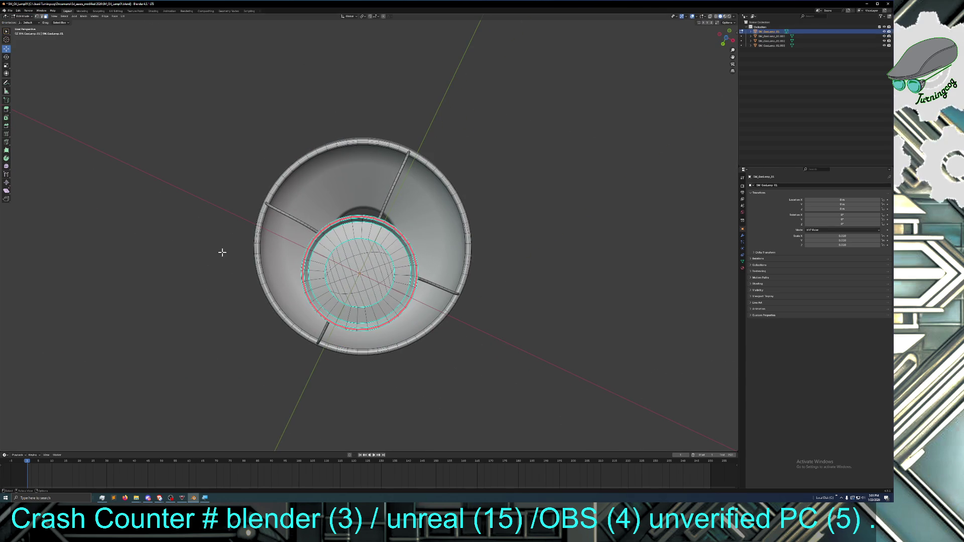
shift+right_click(304, 271)
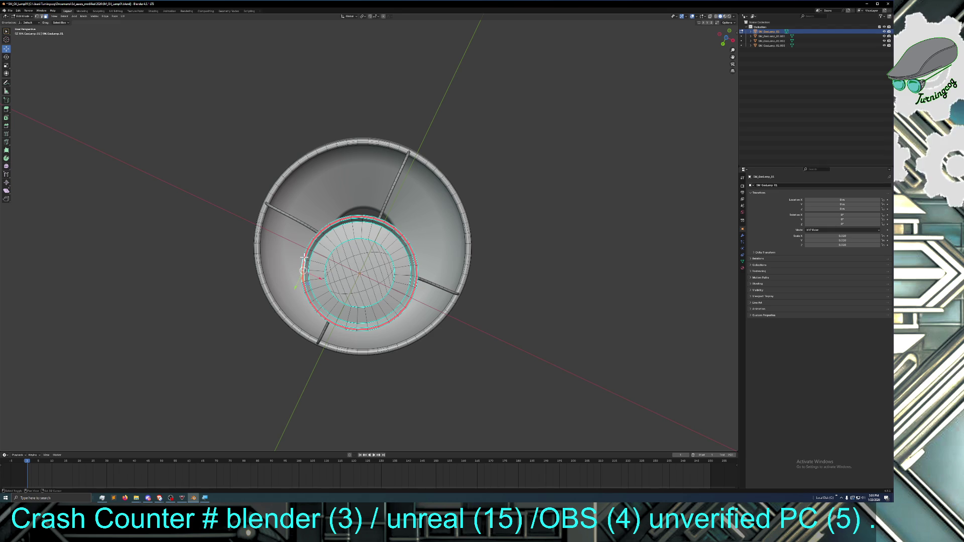
mouse_move(303, 258)
shift+right_down()
mouse_move(331, 224)
mouse_move(364, 217)
mouse_move(398, 232)
mouse_move(417, 276)
mouse_move(403, 310)
mouse_move(366, 330)
mouse_move(335, 323)
mouse_move(304, 290)
shift+right_up()
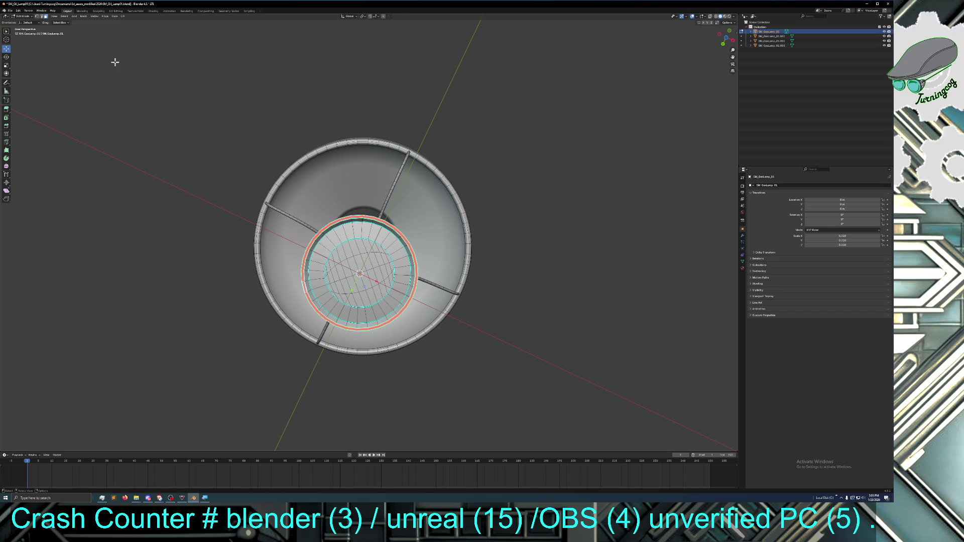
Flip the normals of the selected base ring faces with Mesh > Normals > Flip
click(111, 16)
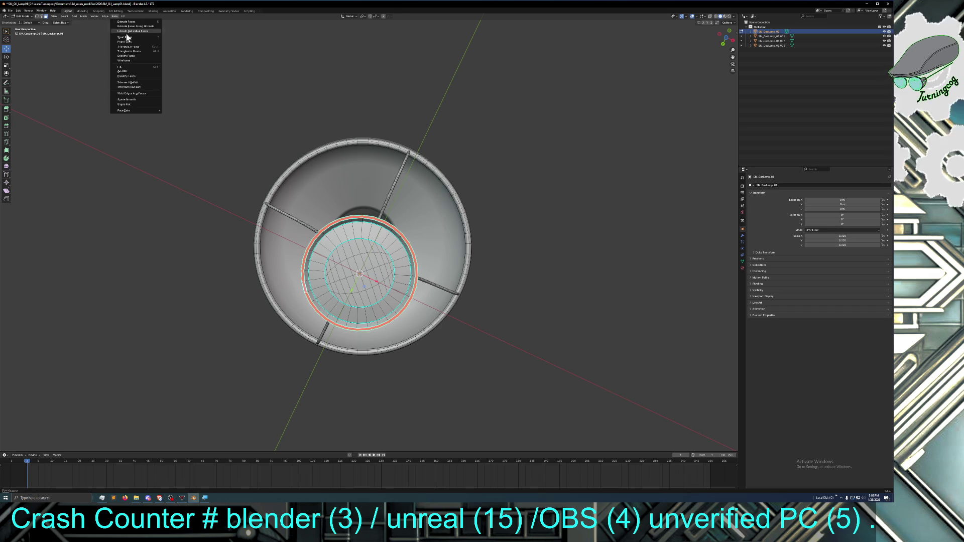
mouse_move(130, 110)
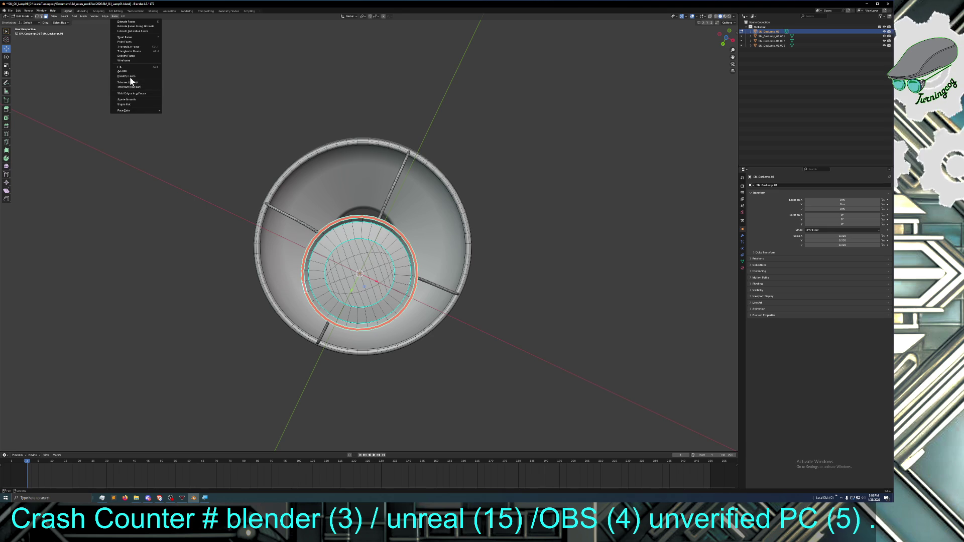
click(84, 16)
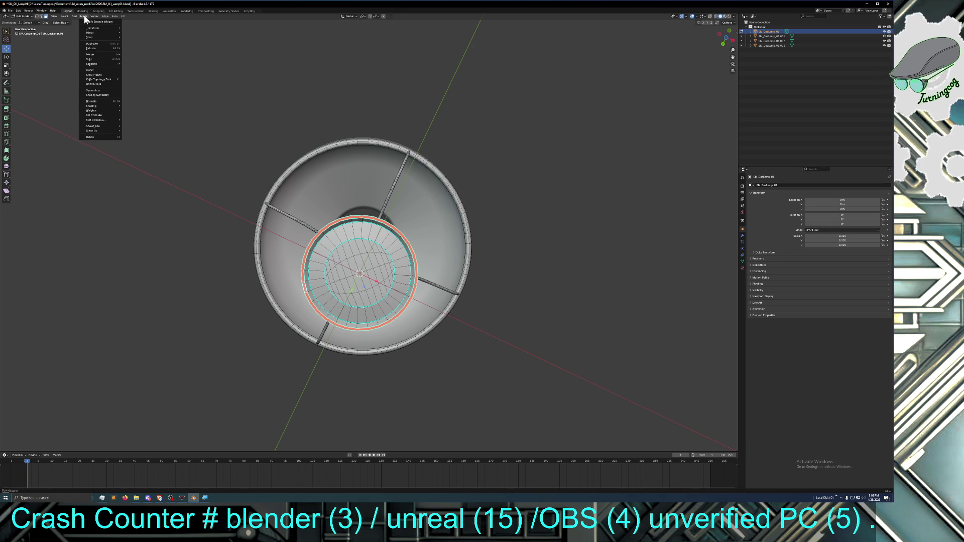
mouse_move(100, 100)
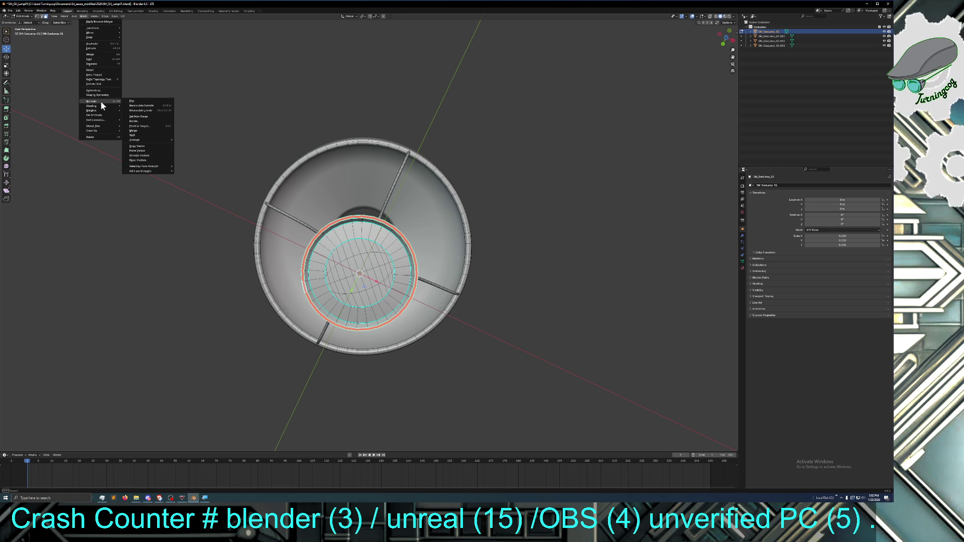
click(143, 101)
middle_drag(173, 140, 179, 165)
mouse_move(225, 291)
middle_down()
mouse_move(233, 312)
mouse_move(221, 318)
mouse_move(259, 319)
mouse_move(299, 282)
middle_up()
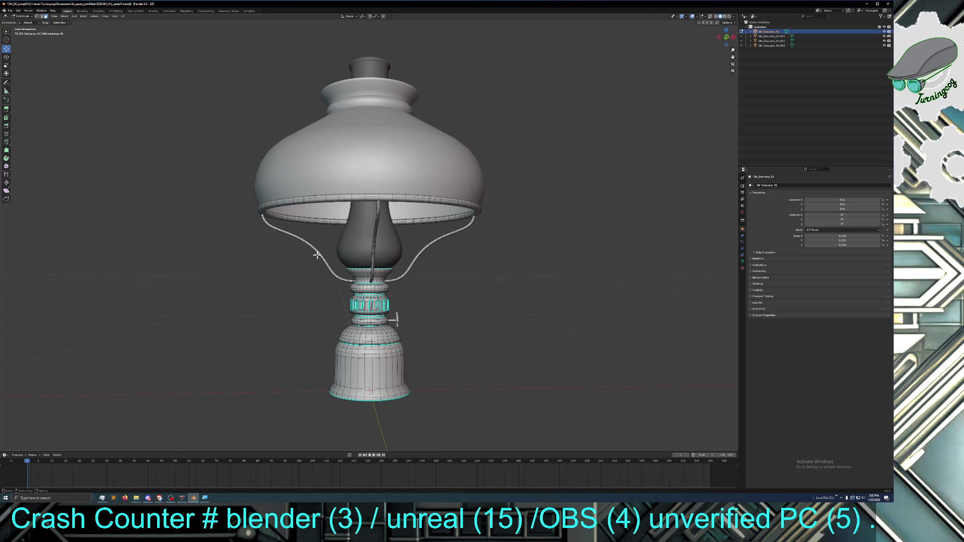
click(22, 16)
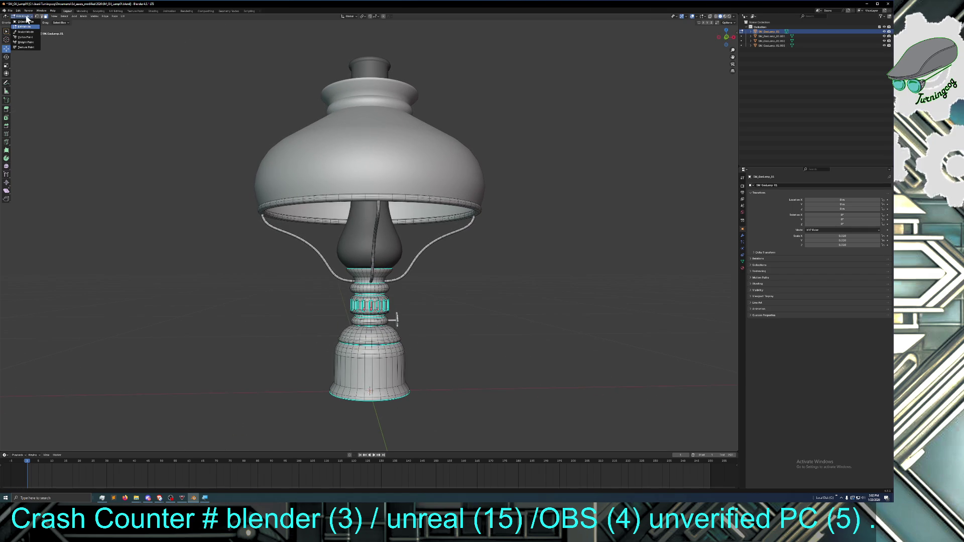
Return to Object Mode, select the glass chimney and hide it in the Outliner
click(25, 22)
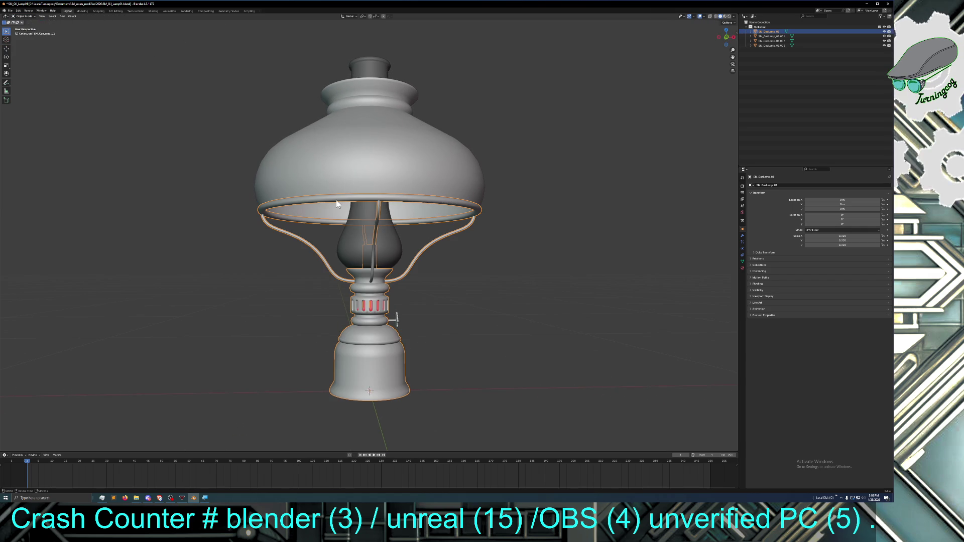
middle_drag(315, 246, 336, 248)
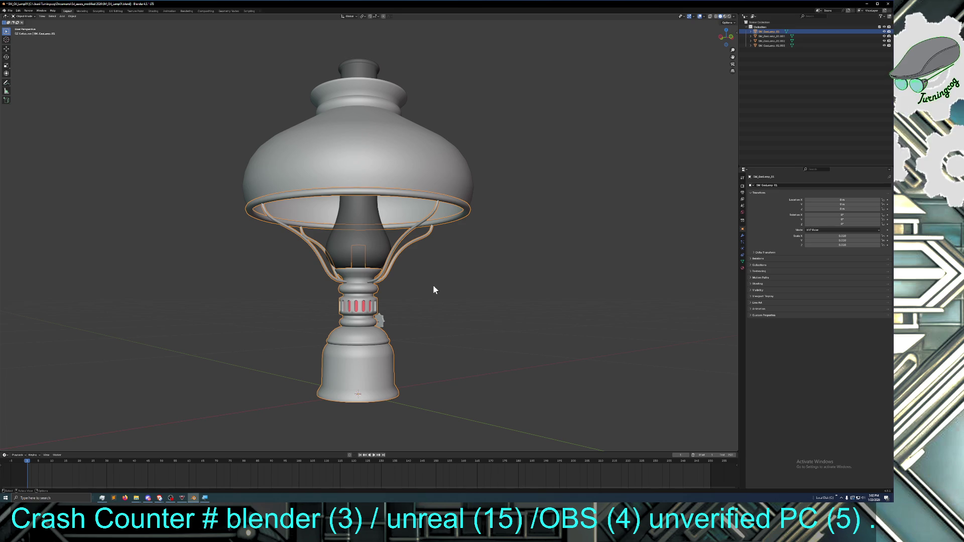
click(357, 231)
middle_drag(469, 279, 463, 297)
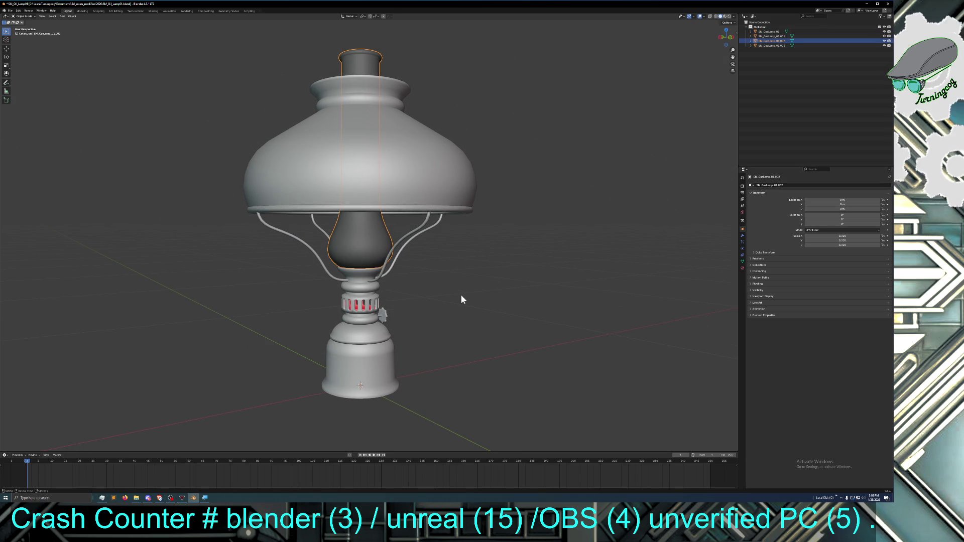
click(884, 41)
Hide the dome shade as well, keeping the small knob visible
click(457, 137)
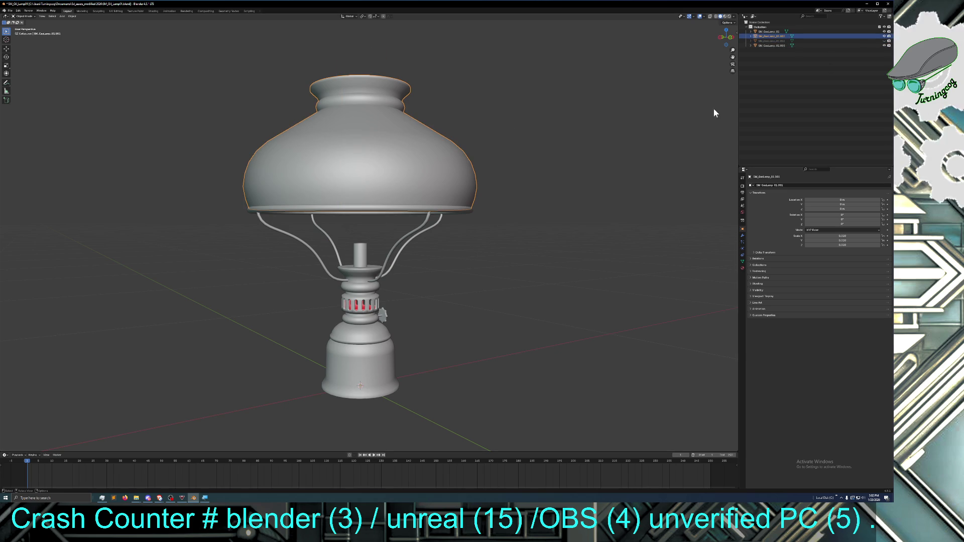
click(884, 45)
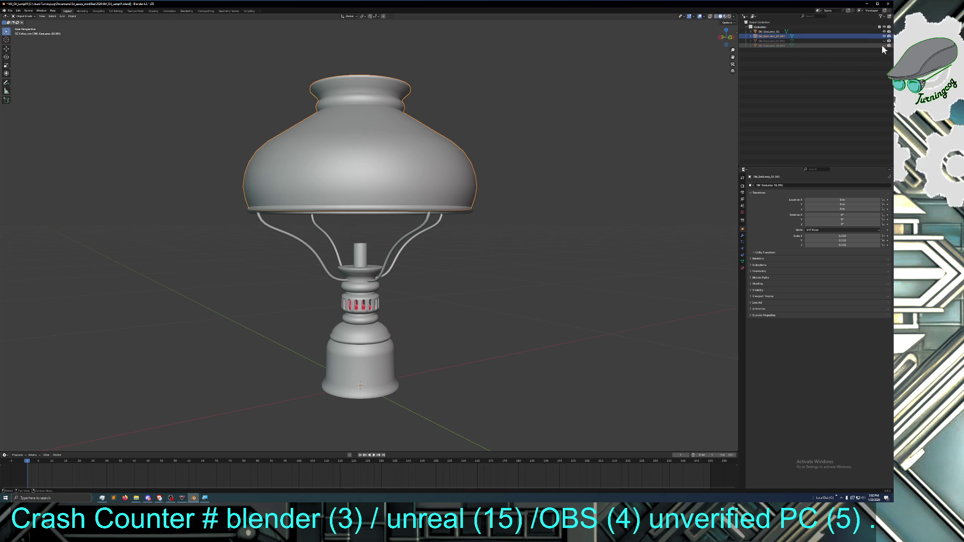
click(884, 45)
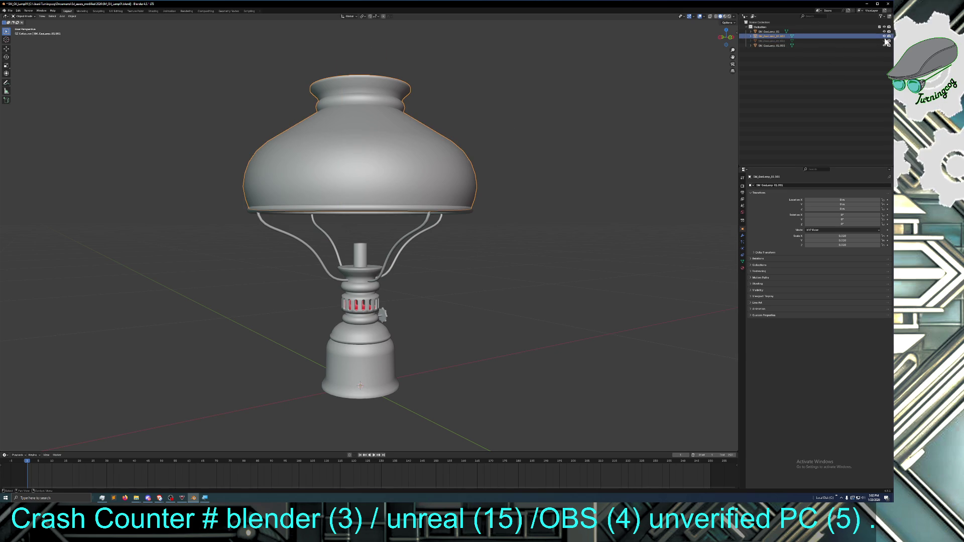
click(884, 36)
mouse_move(550, 170)
middle_down()
mouse_move(548, 211)
mouse_move(544, 158)
middle_up()
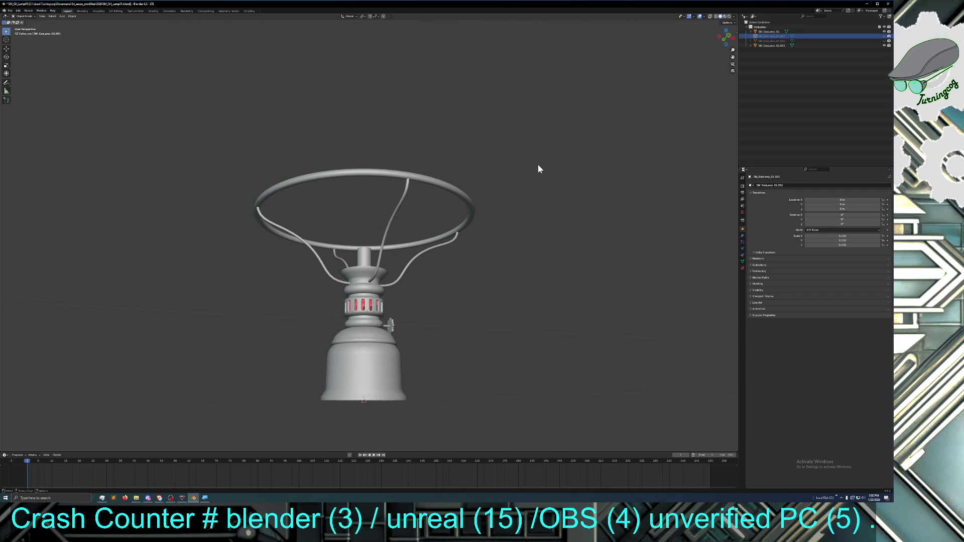
mouse_move(531, 179)
middle_down()
mouse_move(513, 188)
mouse_move(517, 200)
mouse_move(518, 186)
middle_up()
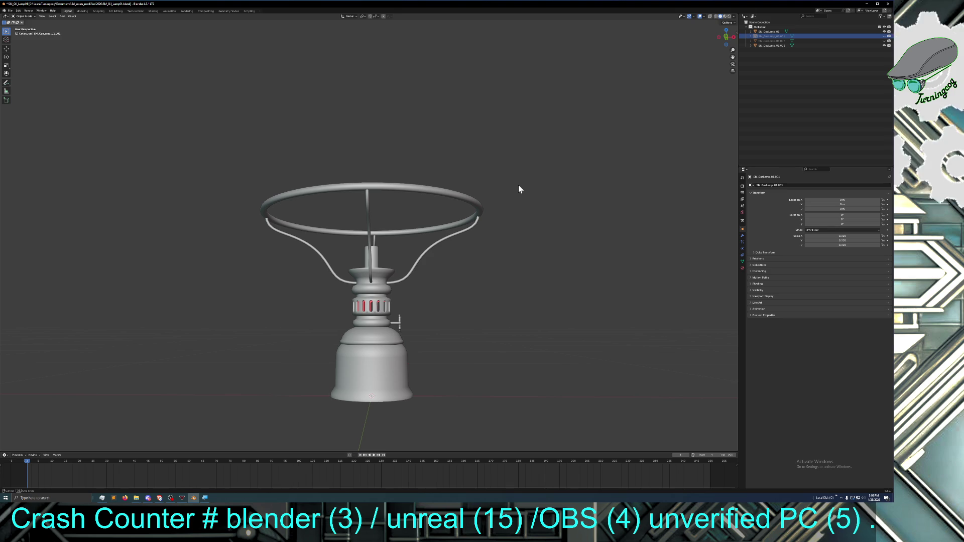
Zoom in under the base, select the SM_GasLamp_01 body object, then hide it
middle_drag(519, 185, 520, 186)
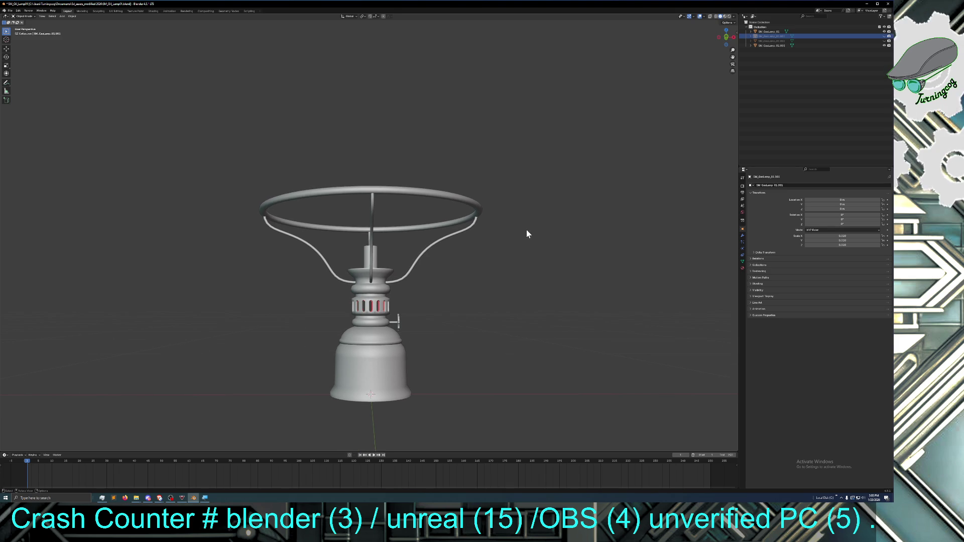
mouse_move(495, 303)
middle_down()
mouse_move(484, 294)
mouse_move(486, 272)
mouse_move(483, 282)
mouse_move(471, 272)
mouse_move(448, 312)
mouse_move(451, 299)
middle_up()
scroll(445, 321, up, 1)
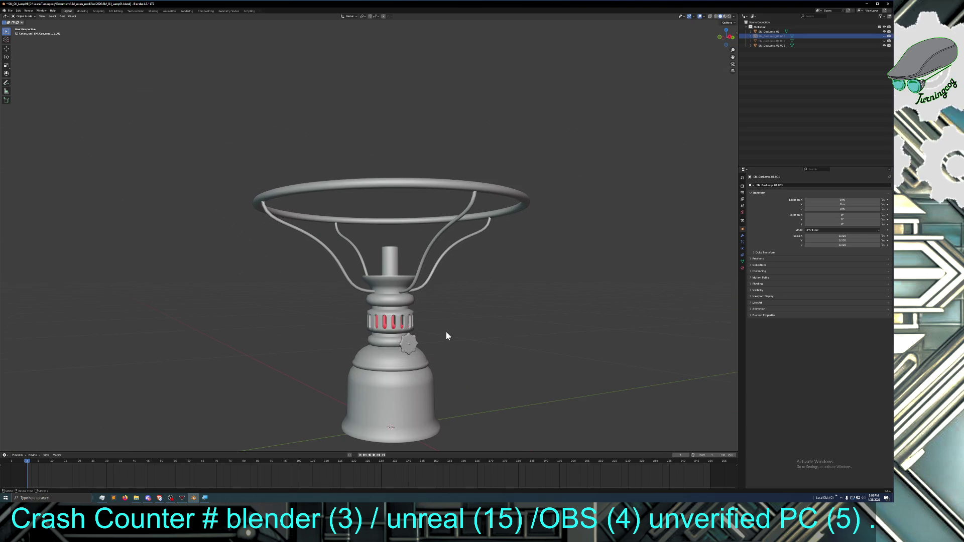
scroll(445, 330, up, 1)
mouse_move(445, 332)
middle_down()
mouse_move(520, 326)
mouse_move(459, 328)
middle_up()
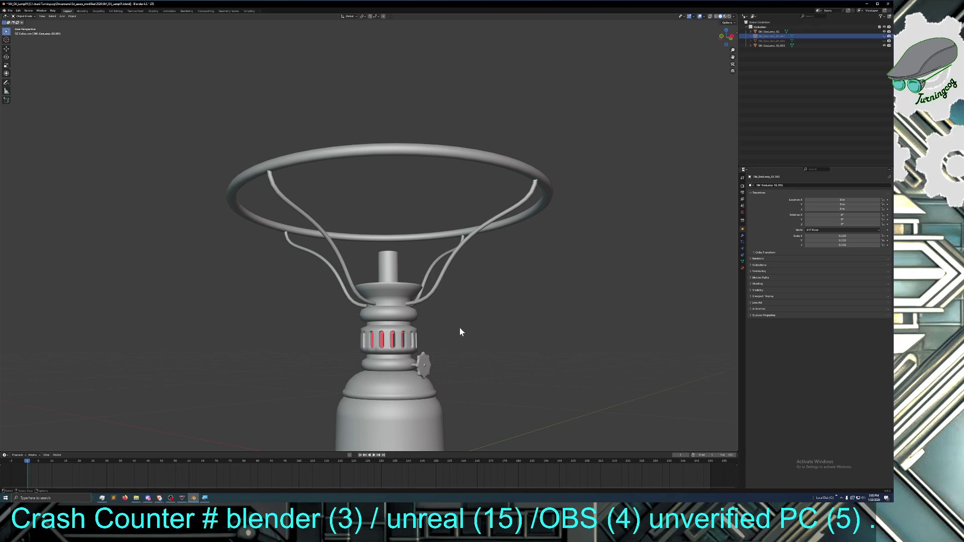
click(463, 243)
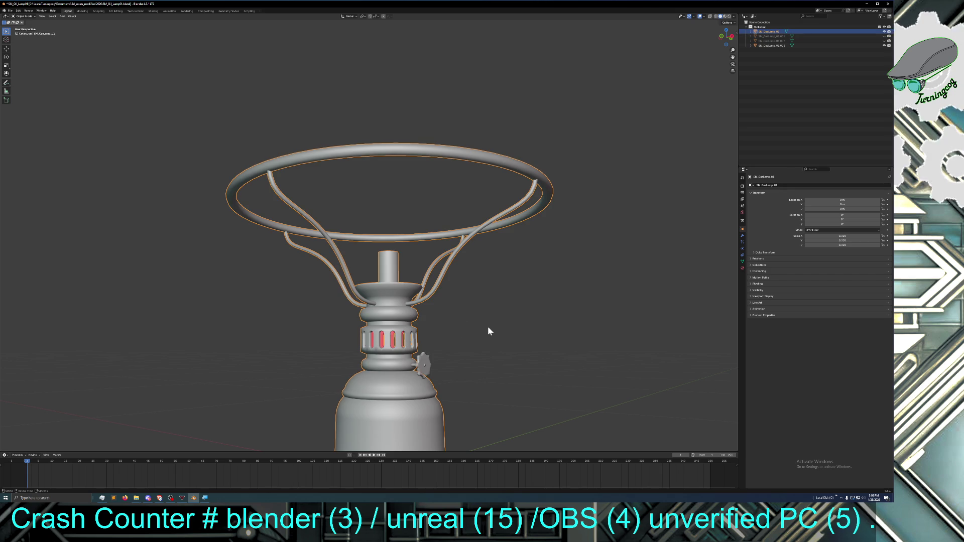
middle_drag(103, 200, 338, 183)
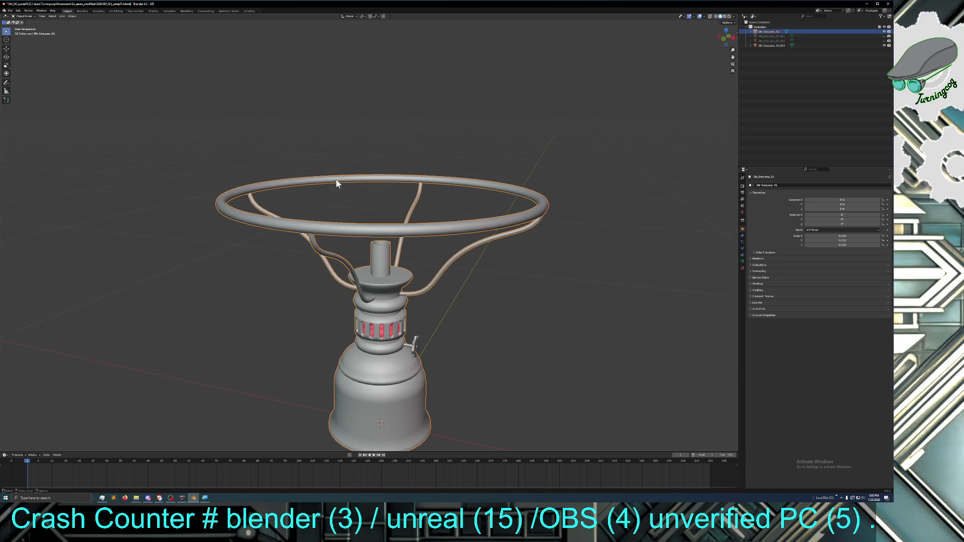
click(884, 31)
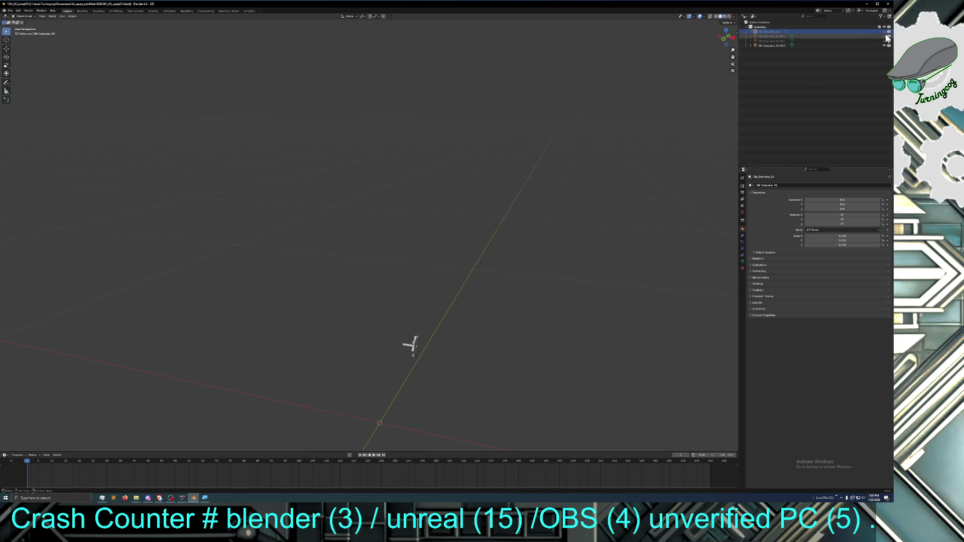
Keep the lamp body hidden, unhide and select the dome shade, and enter Edit Mode
click(884, 32)
click(884, 32)
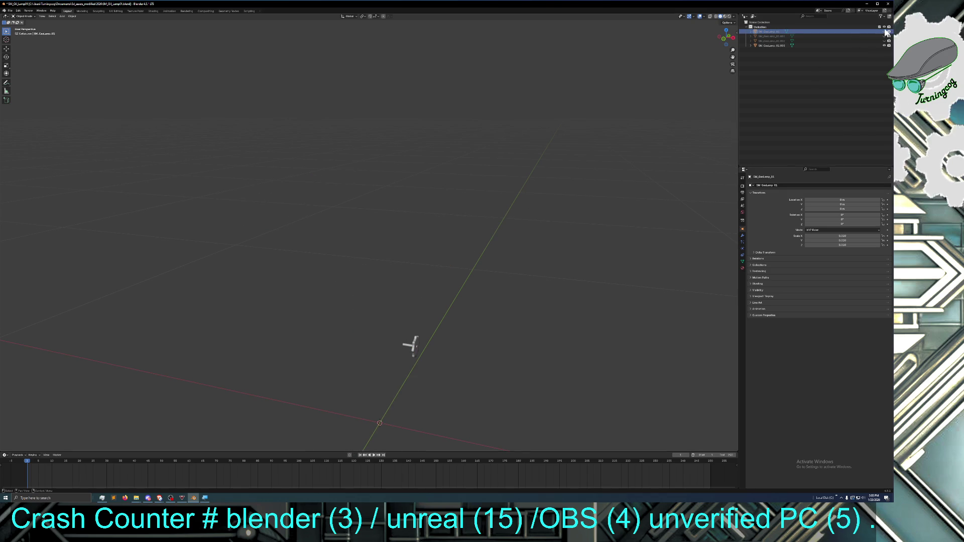
click(884, 36)
middle_drag(537, 222, 547, 177)
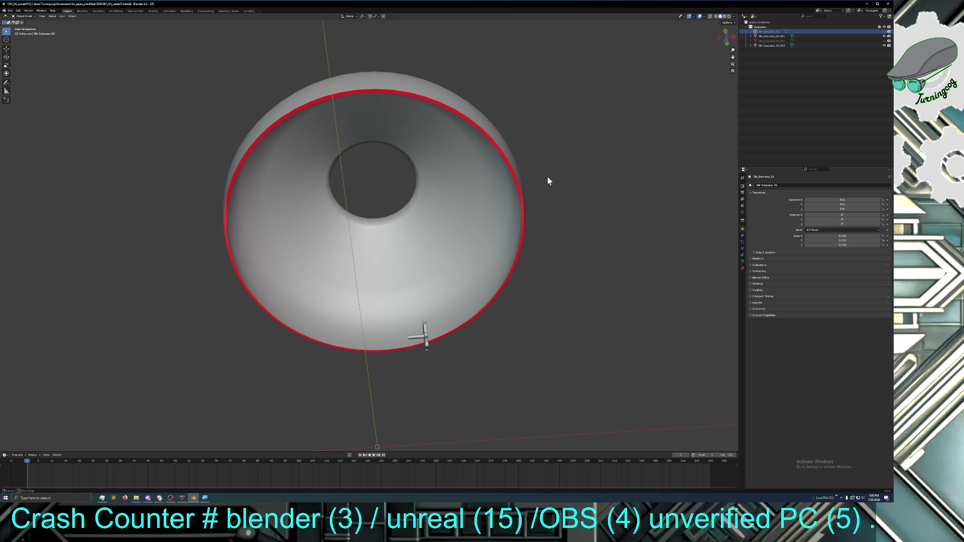
click(522, 204)
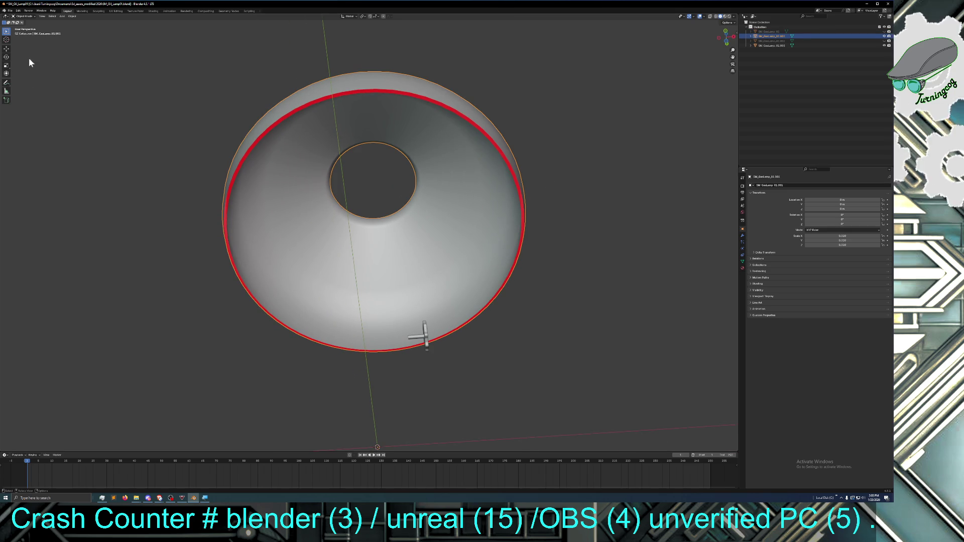
click(27, 16)
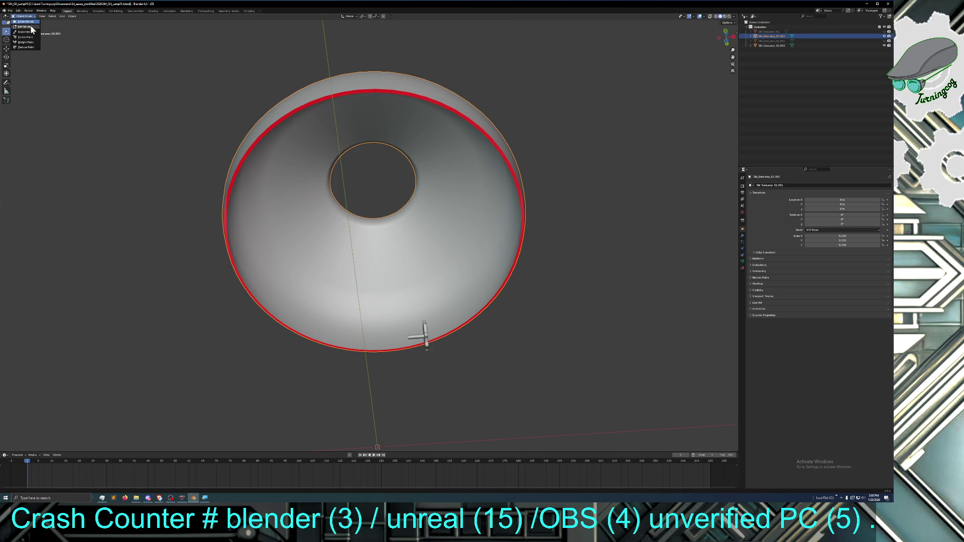
click(29, 29)
mouse_move(200, 266)
middle_down()
mouse_move(208, 258)
mouse_move(224, 266)
mouse_move(221, 255)
middle_up()
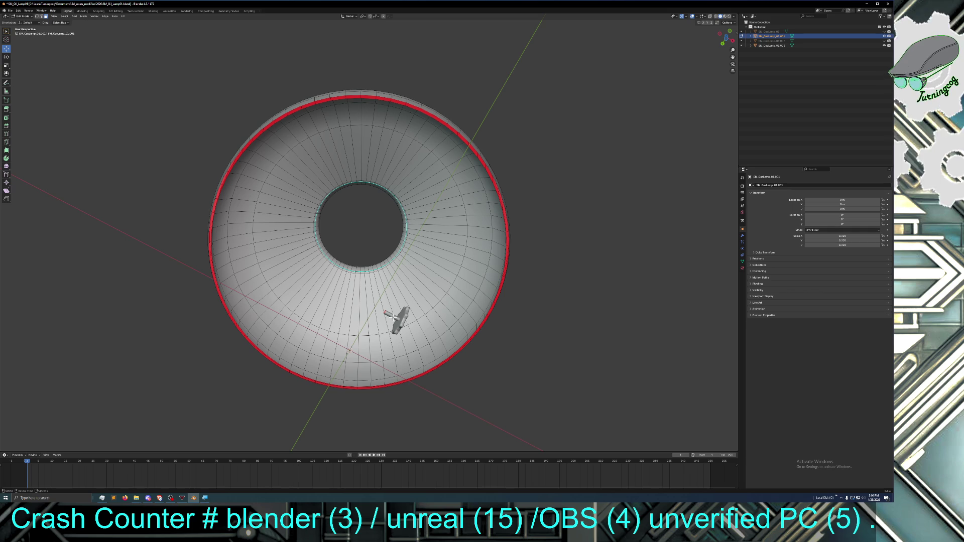
Switch to edge select and select the shade's inner and outer rim edge loops
mouse_move(340, 310)
middle_down()
mouse_move(351, 324)
mouse_move(347, 314)
middle_up()
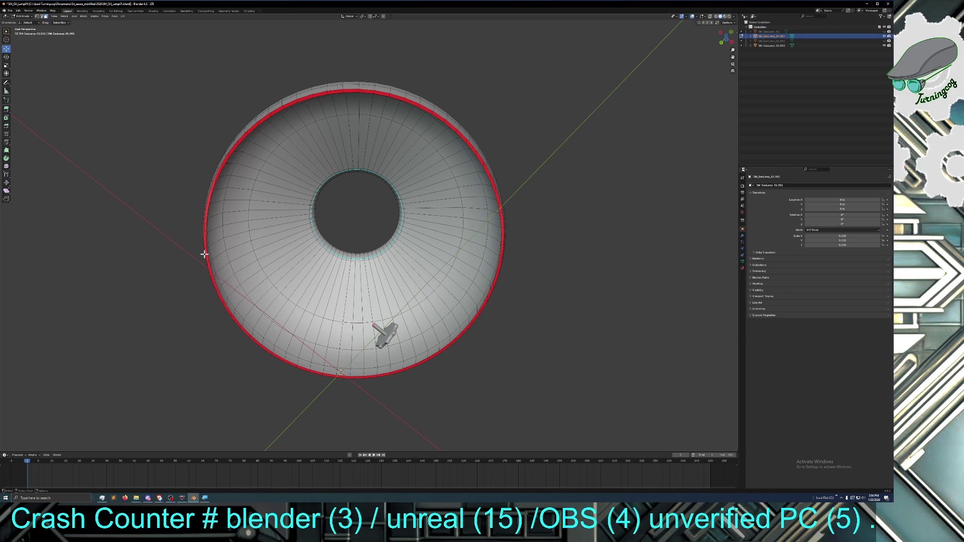
mouse_move(209, 290)
middle_down()
mouse_move(206, 280)
mouse_move(222, 293)
middle_up()
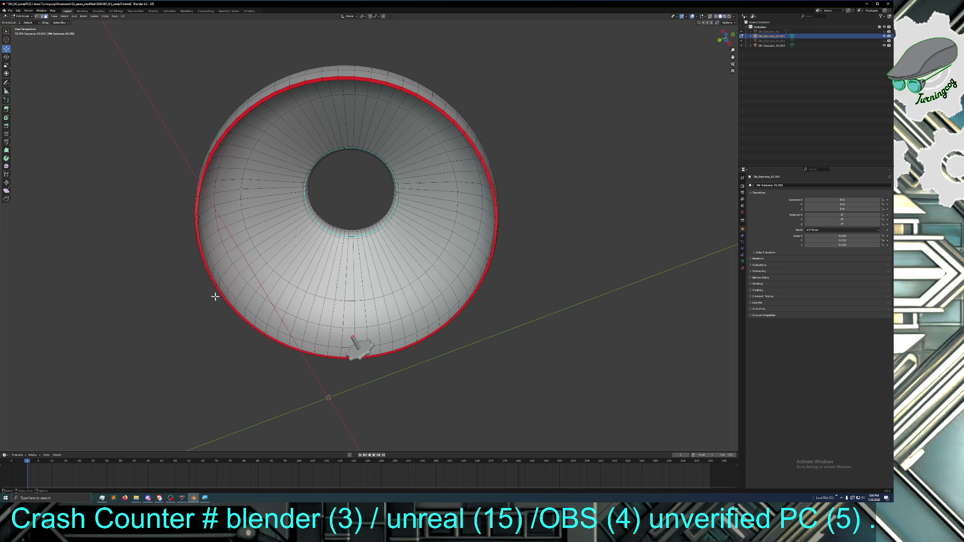
click(54, 16)
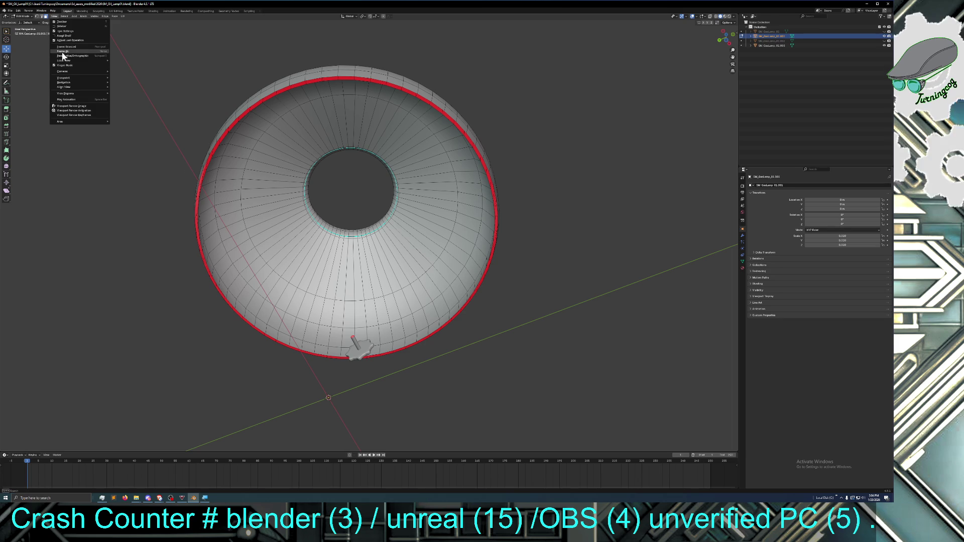
key(Escape)
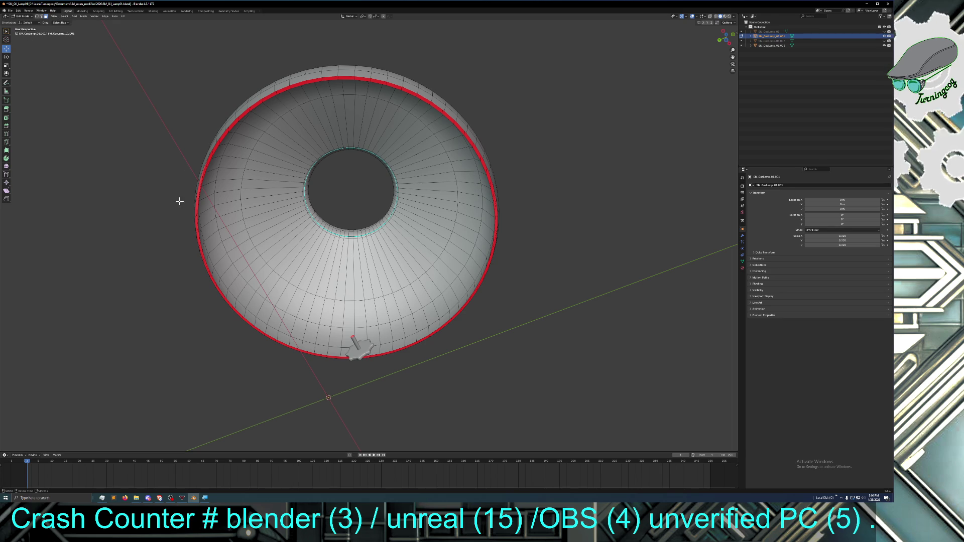
ctrl+click(198, 206)
click(41, 17)
ctrl+click(198, 206)
mouse_move(184, 223)
middle_down()
mouse_move(200, 236)
mouse_move(200, 224)
middle_up()
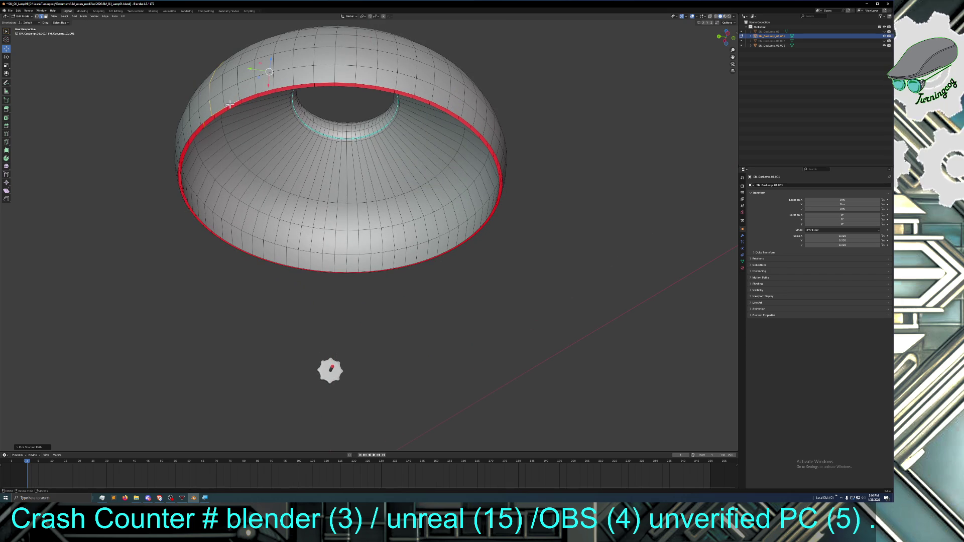
ctrl+click(232, 103)
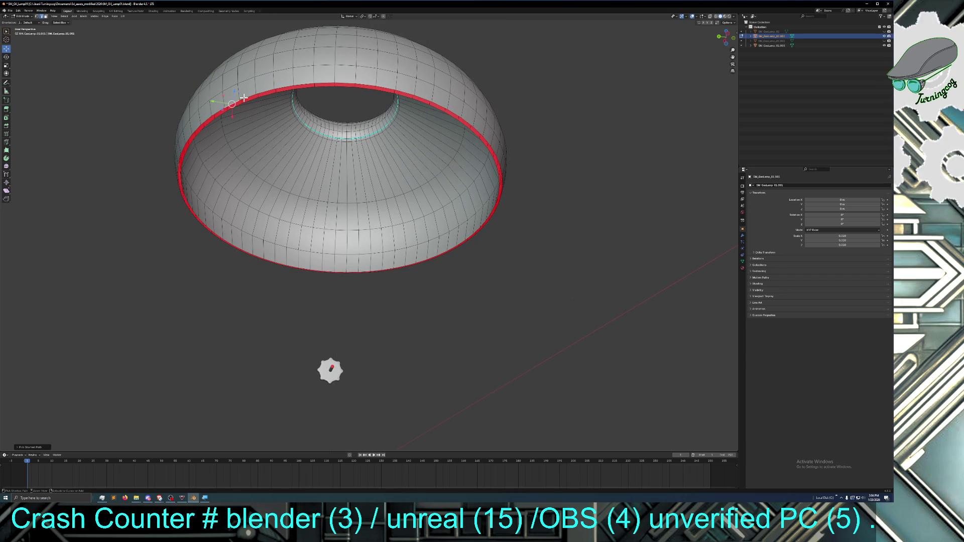
ctrl+click(239, 102)
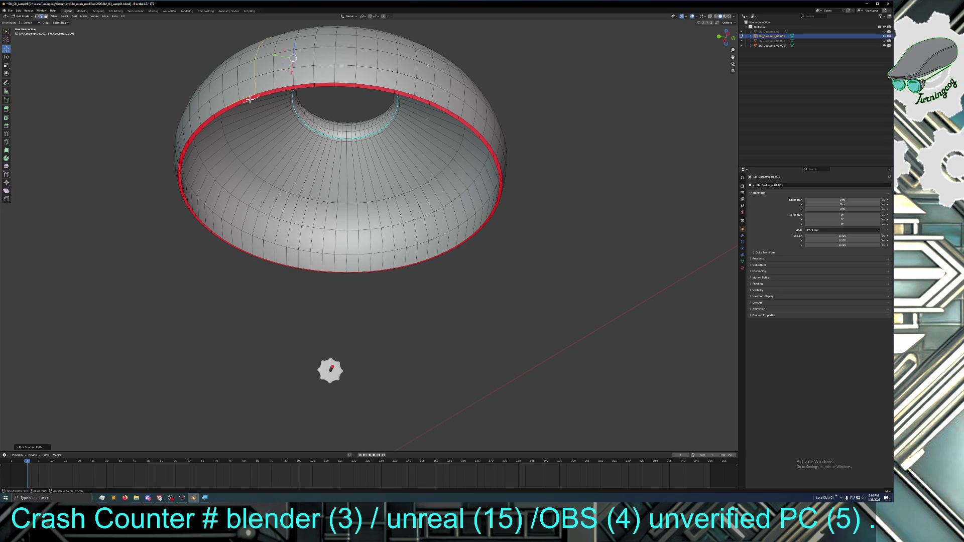
mouse_move(204, 157)
middle_down()
mouse_move(151, 150)
mouse_move(137, 162)
middle_up()
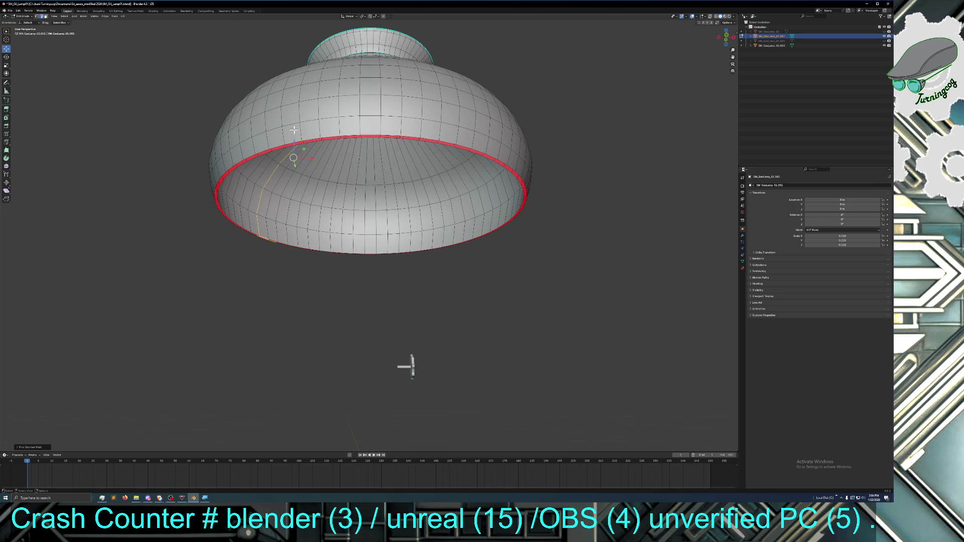
ctrl+click(312, 137)
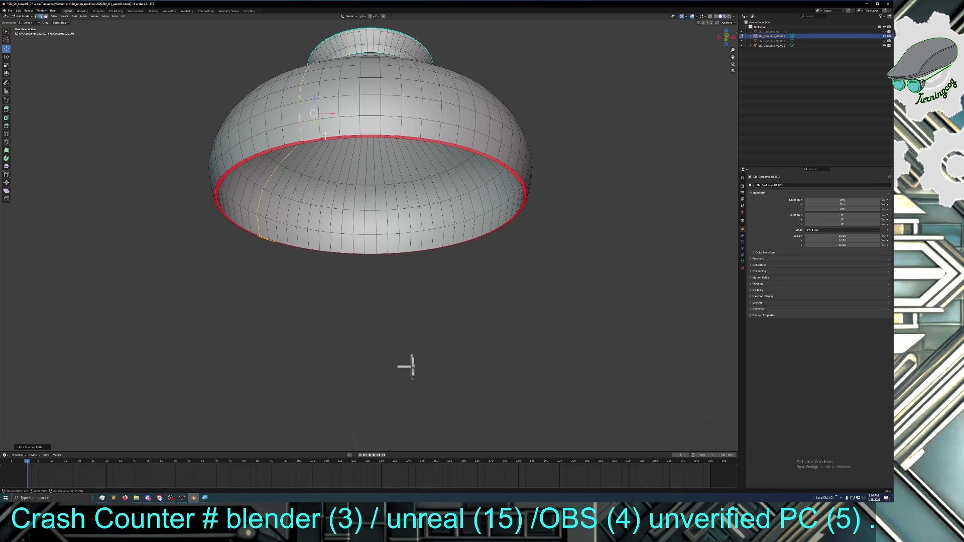
alt+click(351, 136)
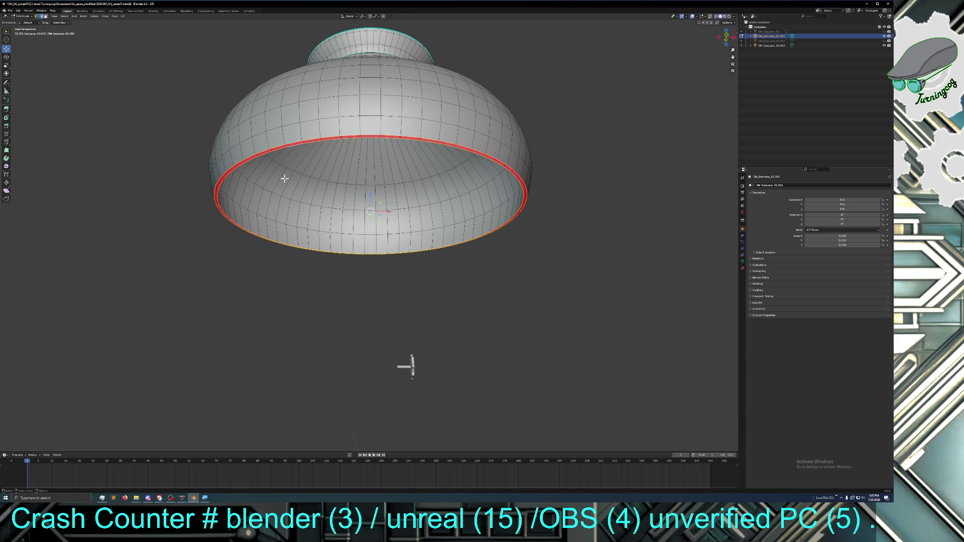
Join the rim loops with Bridge Edge Loops and inspect the closed band
key(ctrl+e)
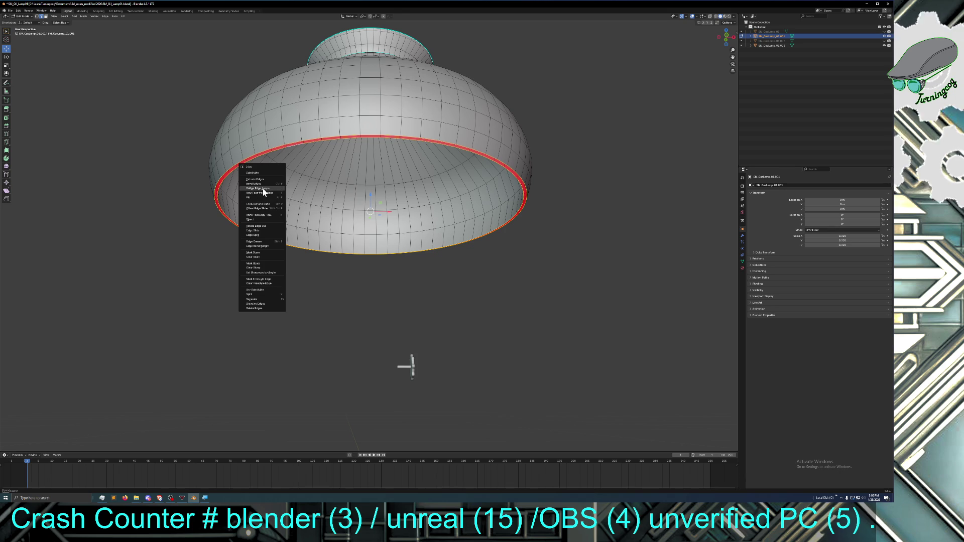
click(264, 192)
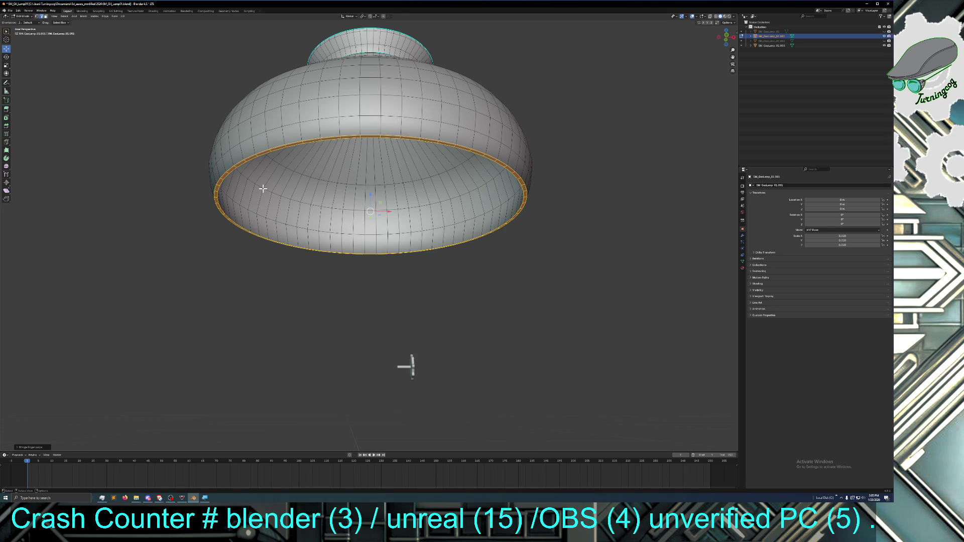
click(221, 245)
mouse_move(243, 267)
middle_down()
mouse_move(232, 254)
mouse_move(226, 269)
mouse_move(279, 277)
mouse_move(307, 297)
mouse_move(574, 297)
mouse_move(492, 295)
middle_up()
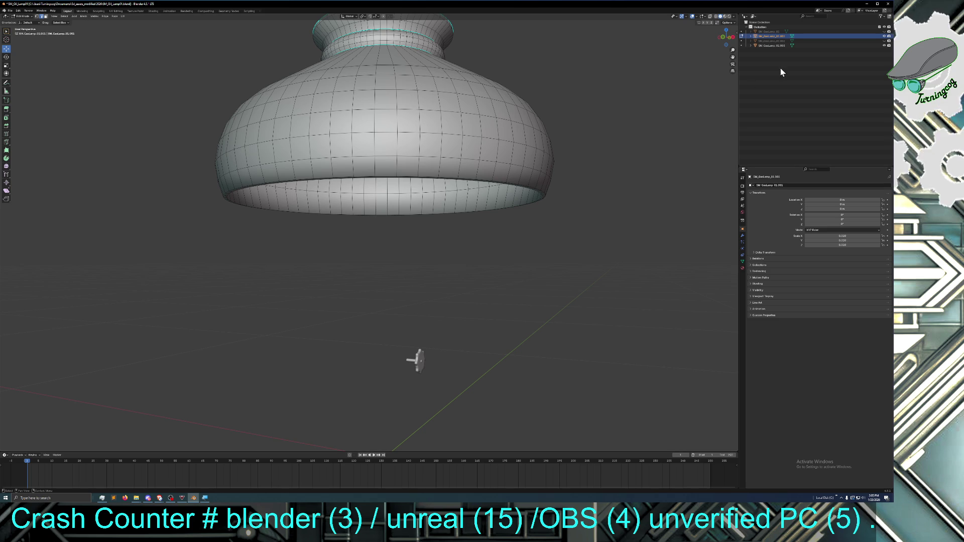
Unhide the glass chimney, dome shade and lamp base, then orbit around the assembled lamp
click(884, 36)
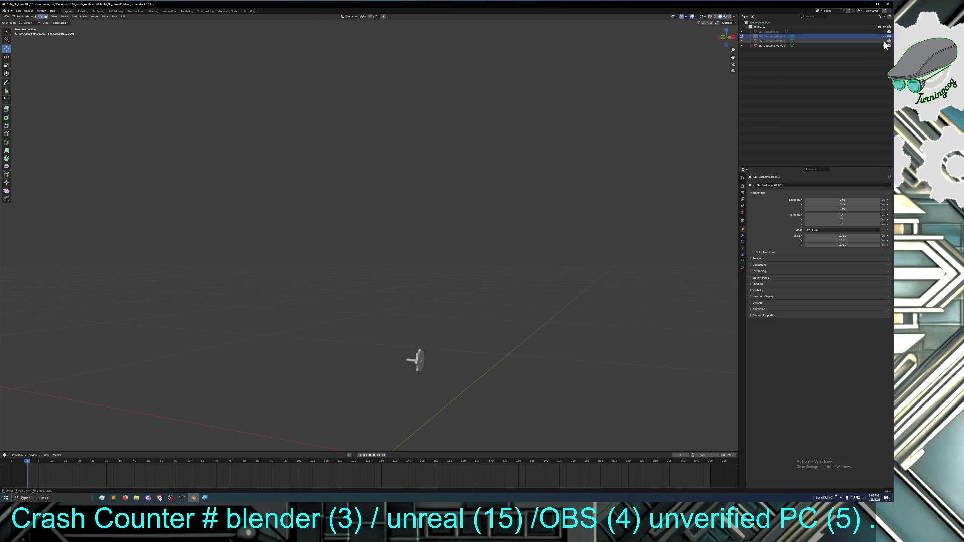
click(884, 41)
mouse_move(562, 185)
middle_down()
mouse_move(567, 152)
mouse_move(559, 215)
mouse_move(544, 198)
mouse_move(531, 216)
mouse_move(527, 200)
mouse_move(631, 144)
middle_up()
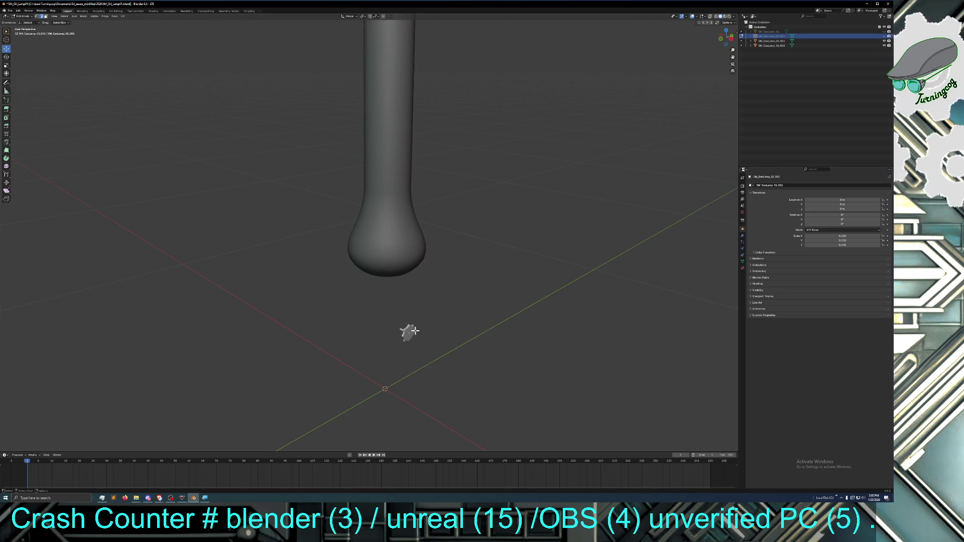
click(886, 37)
click(884, 31)
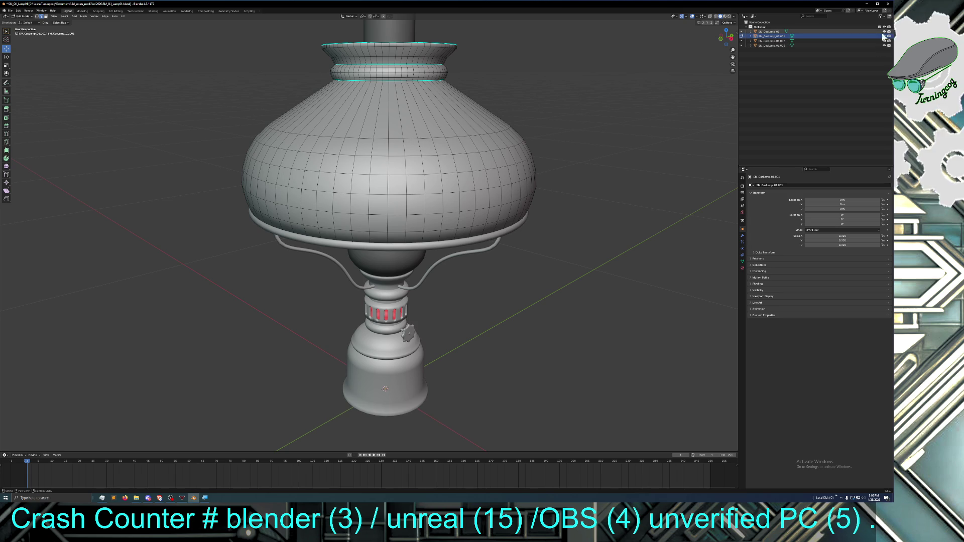
mouse_move(546, 243)
middle_down()
mouse_move(528, 267)
mouse_move(622, 261)
middle_up()
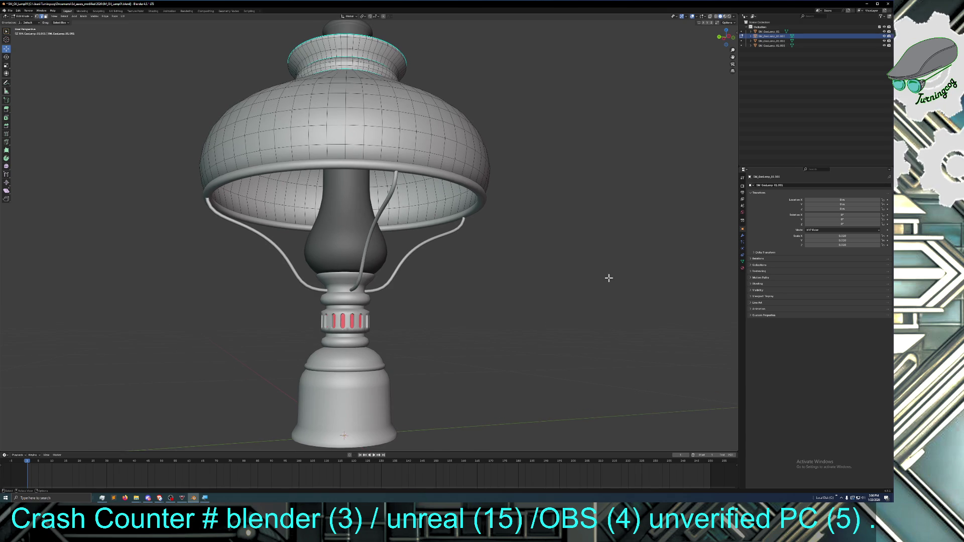
mouse_move(598, 308)
middle_down()
mouse_move(555, 338)
mouse_move(547, 333)
mouse_move(547, 377)
mouse_move(547, 346)
middle_up()
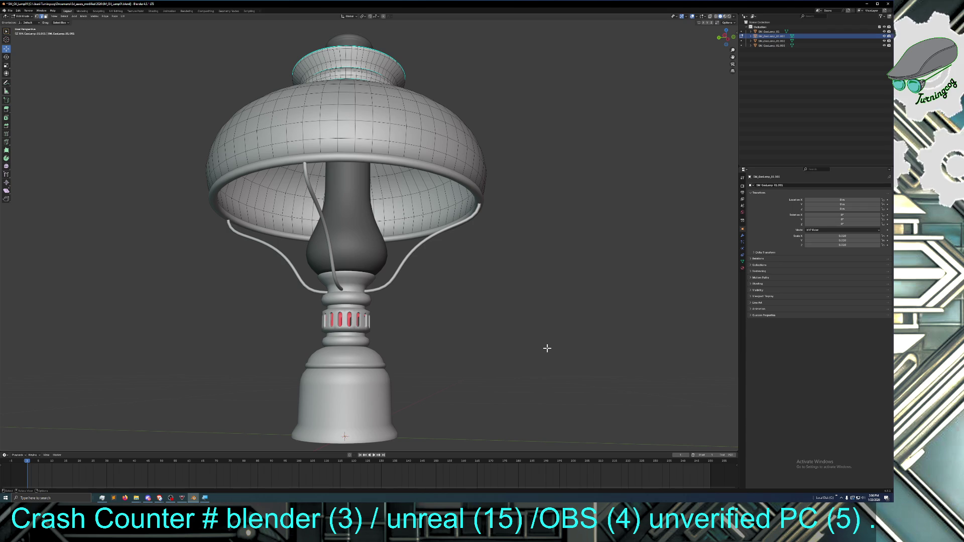
mouse_move(491, 378)
middle_down()
mouse_move(478, 374)
mouse_move(486, 385)
mouse_move(526, 378)
mouse_move(505, 384)
mouse_move(505, 376)
mouse_move(507, 394)
mouse_move(536, 392)
mouse_move(511, 396)
mouse_move(613, 396)
middle_up()
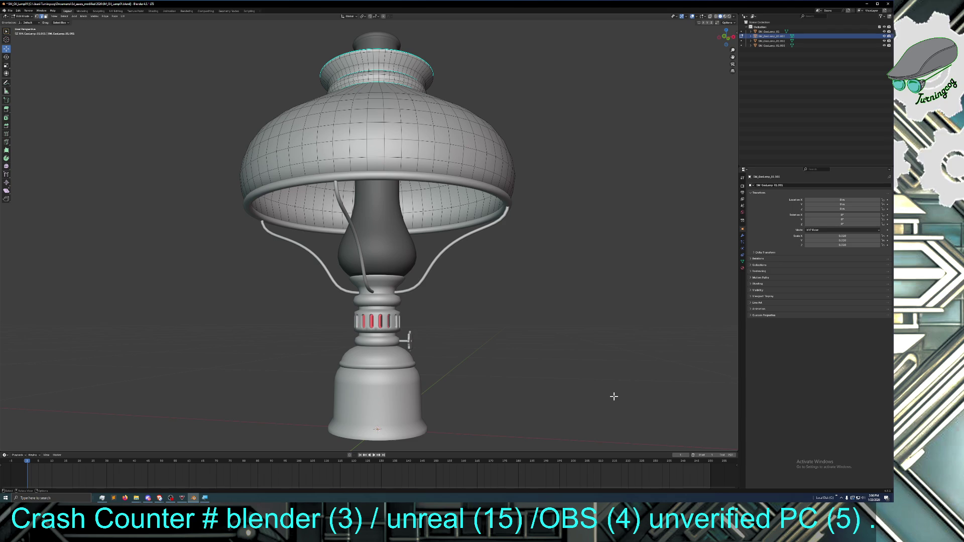
middle_drag(545, 391, 490, 383)
scroll(499, 390, up, 4)
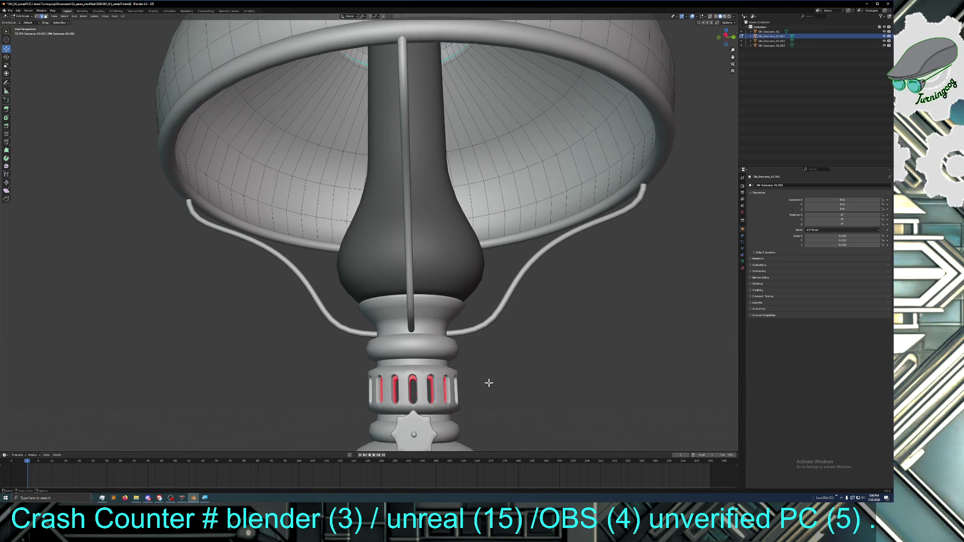
Return to Object Mode, select the lamp base object, and enter Edit Mode viewed from below
click(24, 16)
click(24, 23)
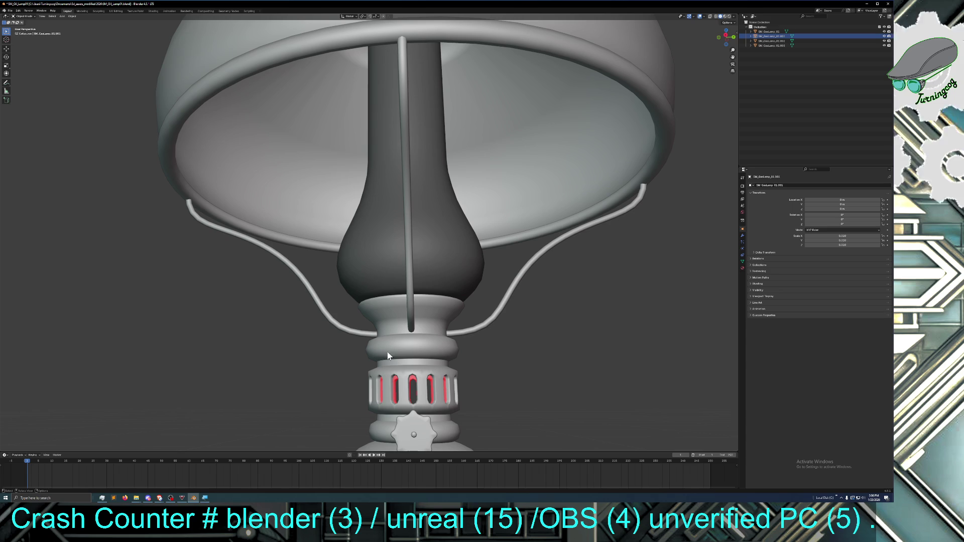
click(420, 379)
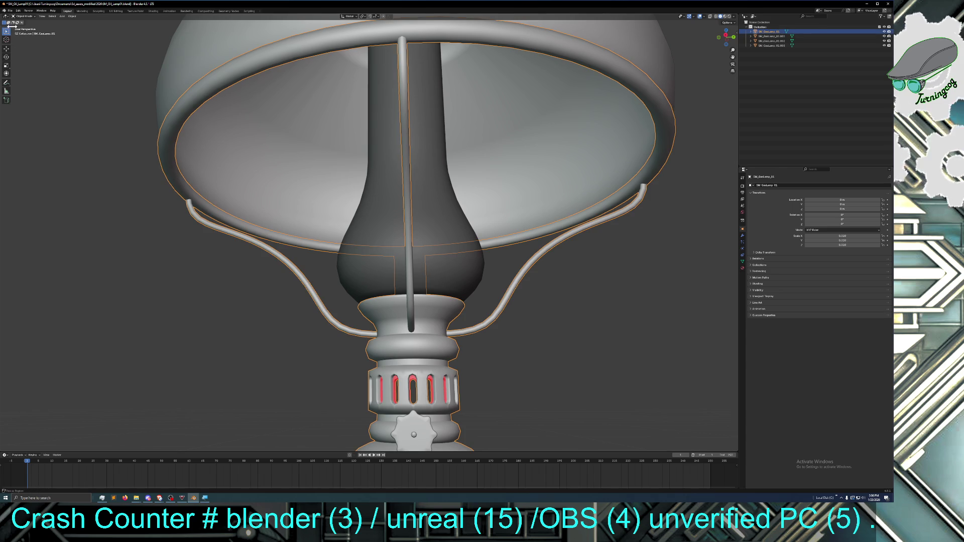
click(23, 18)
click(24, 28)
mouse_move(368, 368)
middle_down()
mouse_move(331, 347)
mouse_move(346, 348)
mouse_move(346, 363)
middle_up()
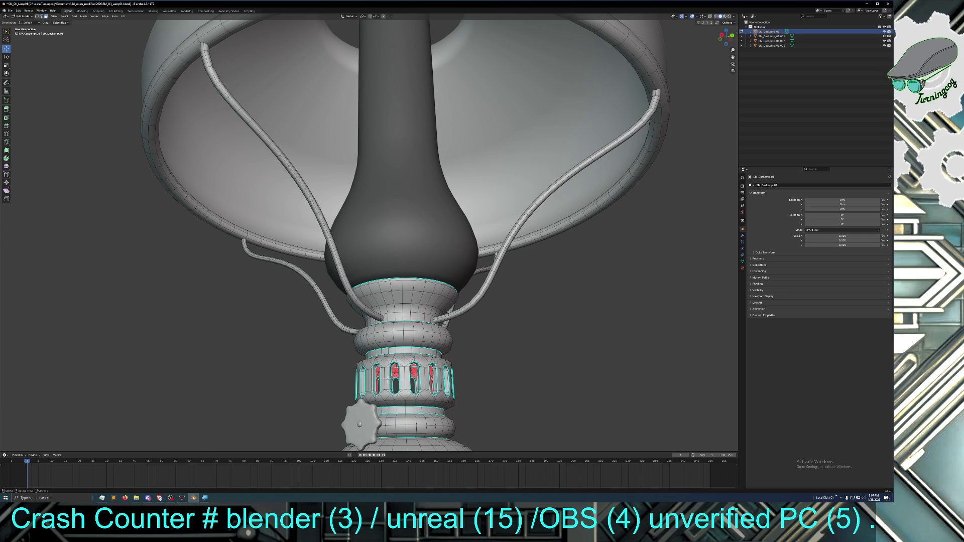
Try several vertical face loops on the burner, then clear that selection
alt+click(401, 350)
alt+click(409, 352)
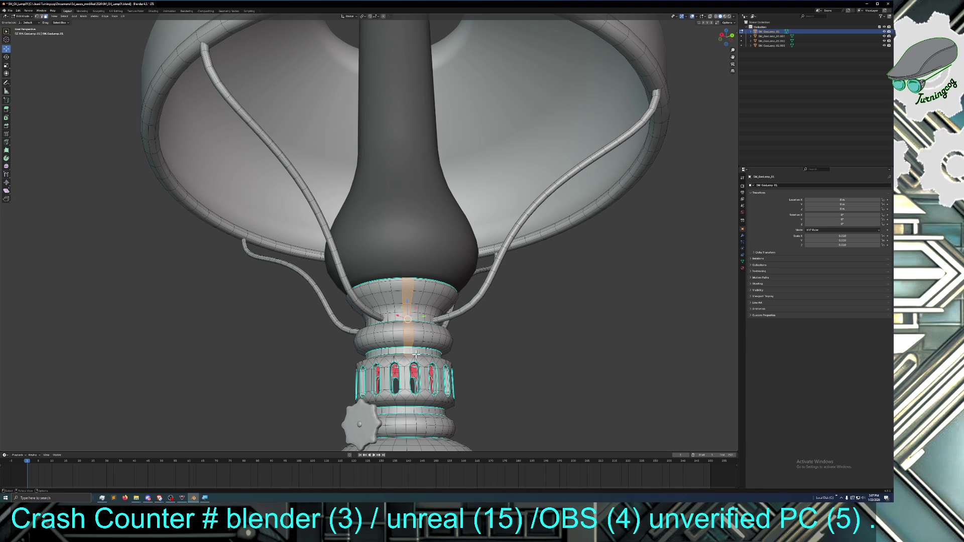
alt+click(416, 352)
alt+click(408, 353)
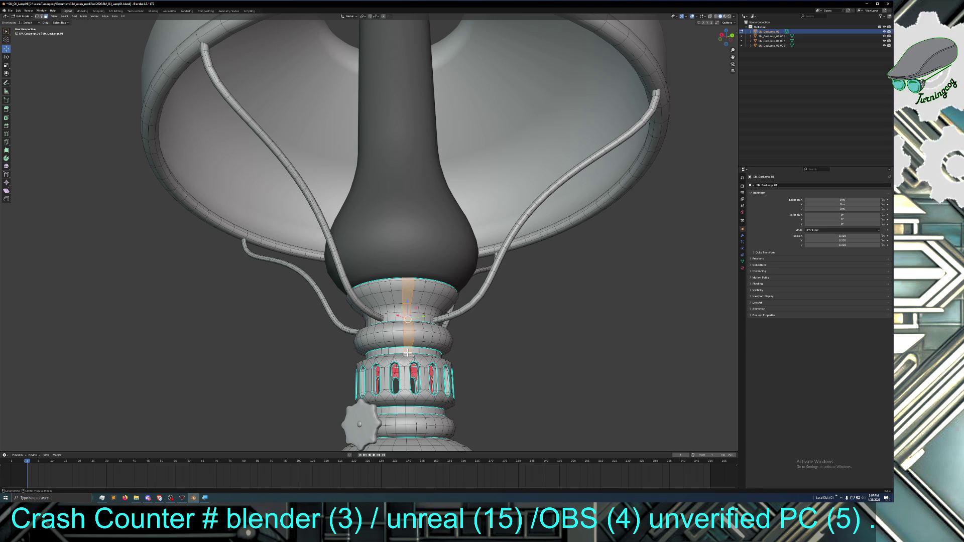
alt+click(415, 352)
alt+click(408, 344)
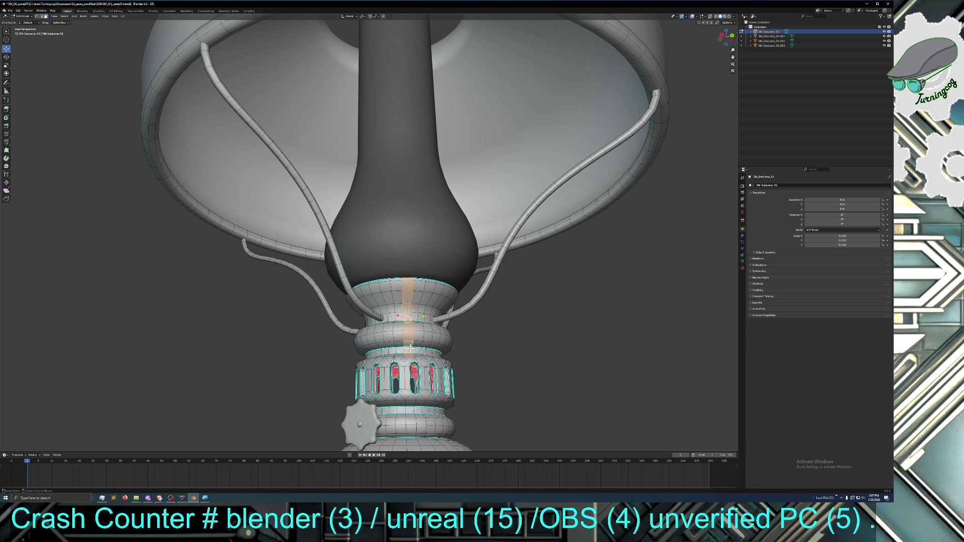
alt+click(404, 360)
Grow a horizontal burner face ring from the neck ring to the bottom ring, then hide the lampshade
middle_drag(404, 360, 401, 356)
alt+click(403, 359)
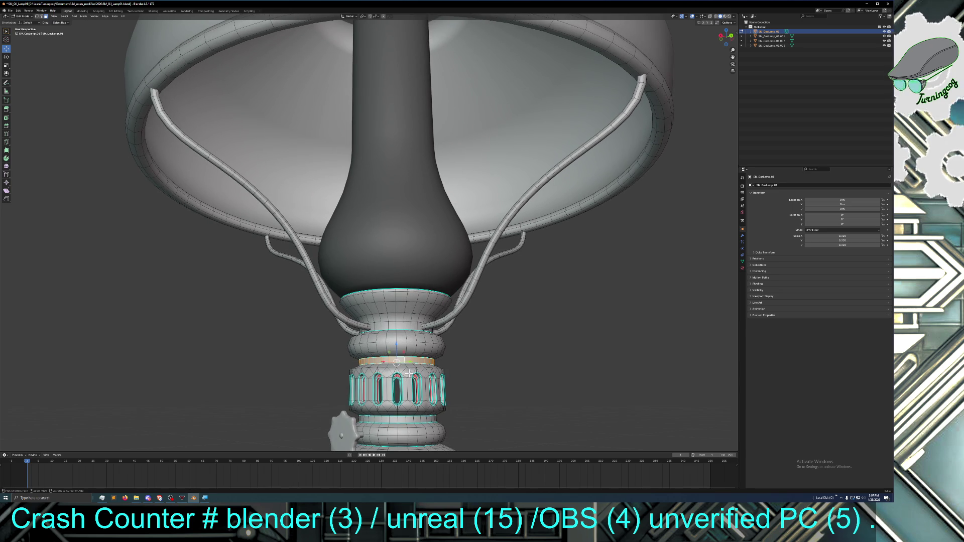
key(ctrl+KP_Add)
key(ctrl+KP_Add)
key(ctrl+KP_Add)
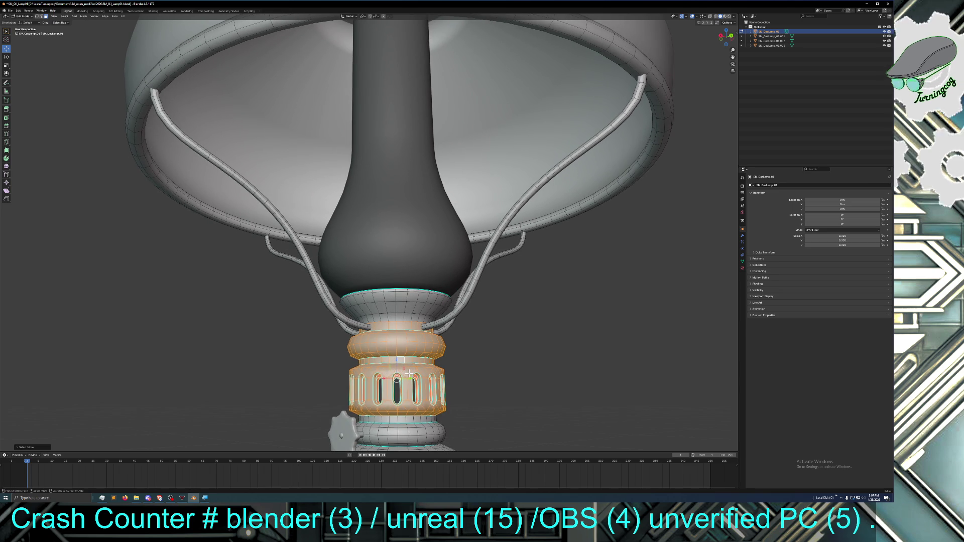
key(ctrl+KP_Add)
key(ctrl+KP_Add)
key(ctrl+KP_Add)
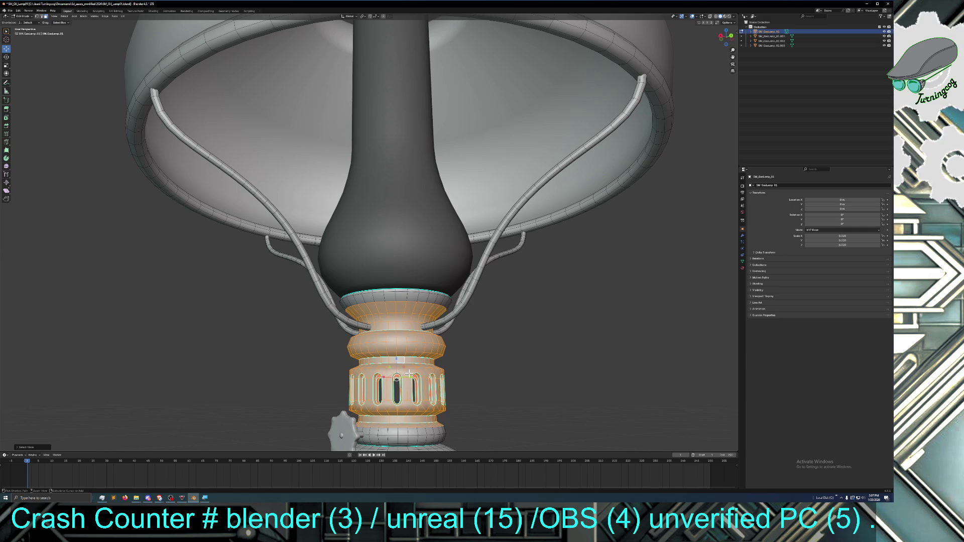
key(ctrl+KP_Add)
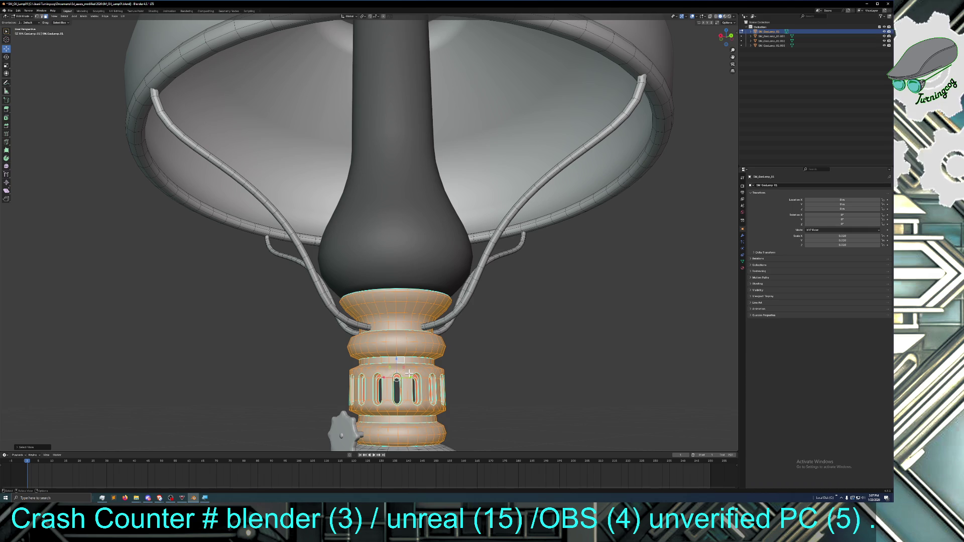
middle_drag(469, 405, 454, 405)
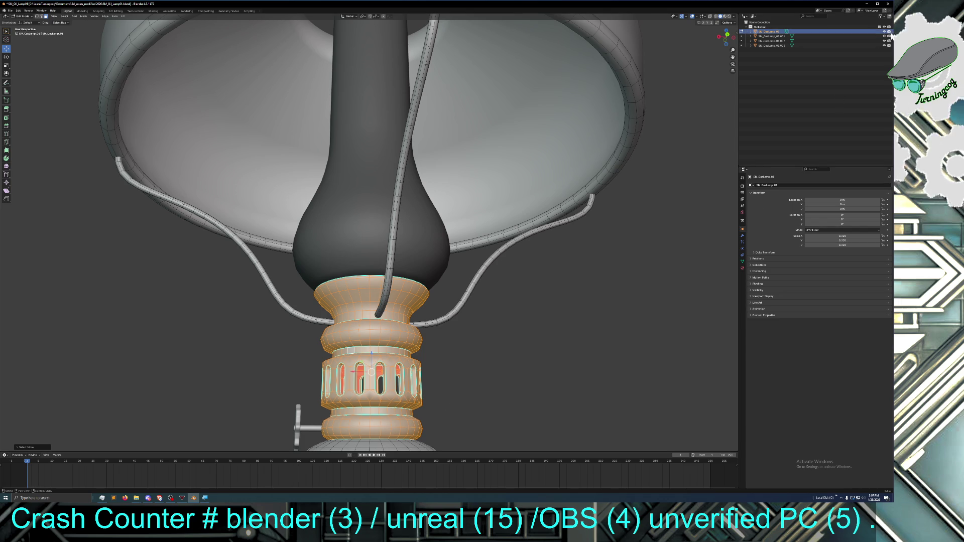
click(887, 36)
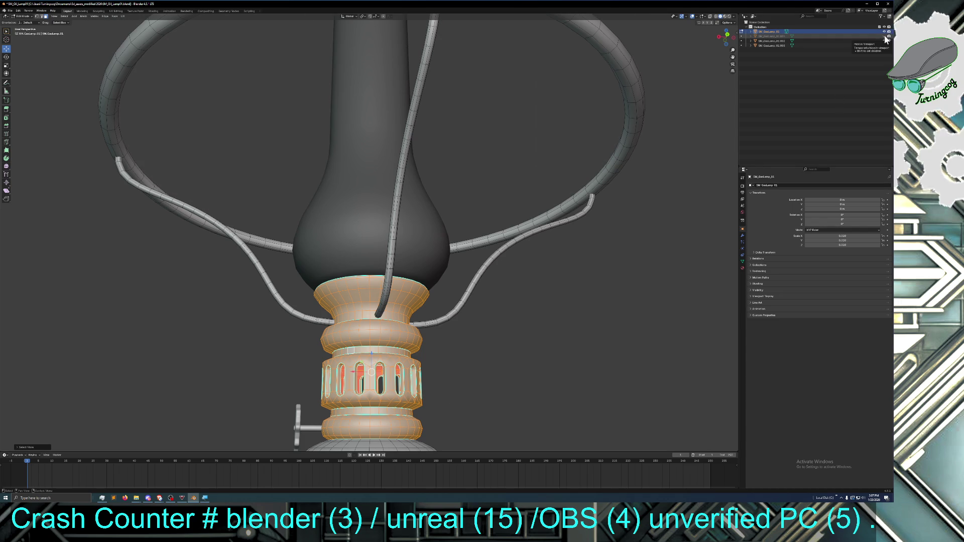
Hide the glass chimney and undo to restore the accidentally lost lamp geometry
click(885, 40)
mouse_move(637, 206)
middle_down()
mouse_move(641, 265)
mouse_move(637, 211)
middle_up()
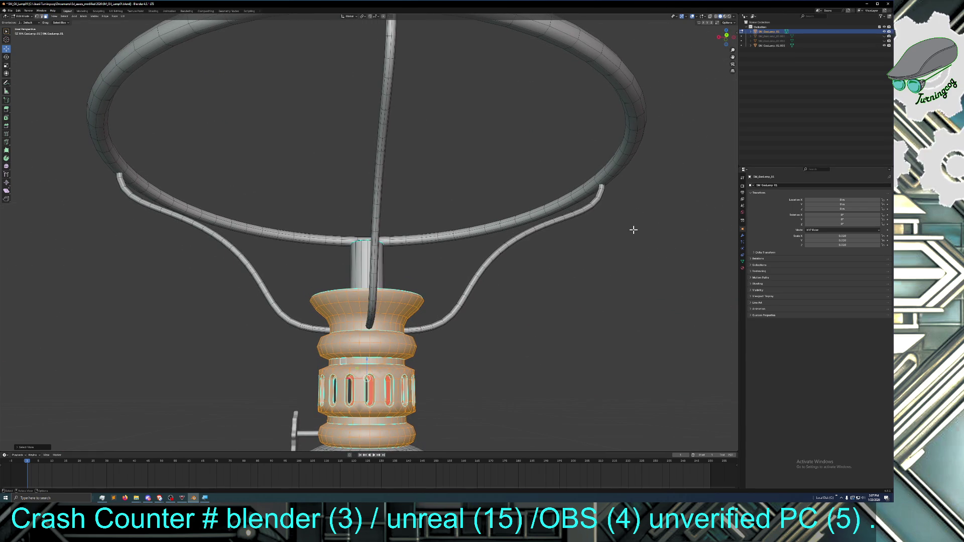
shift+scroll(633, 229, up, 5)
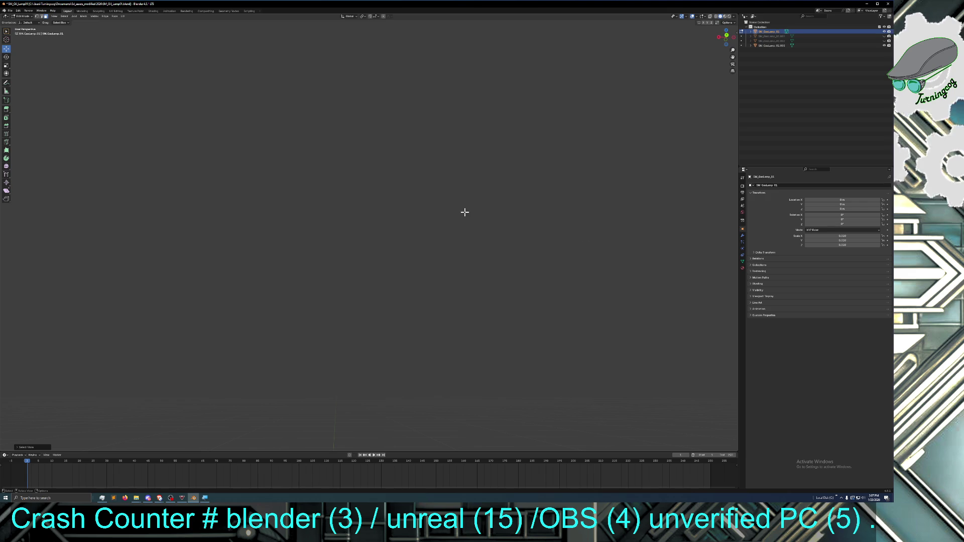
click(18, 11)
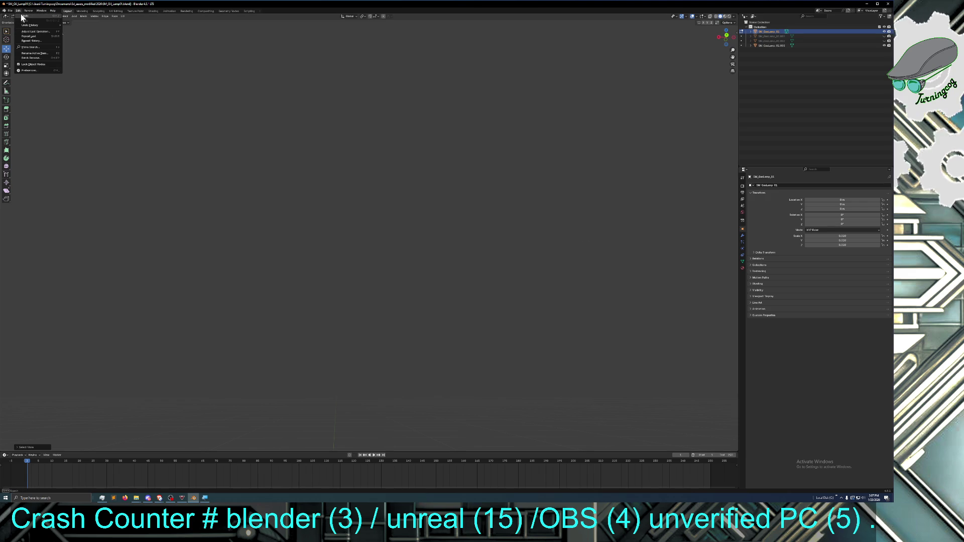
click(23, 16)
middle_drag(304, 230, 316, 258)
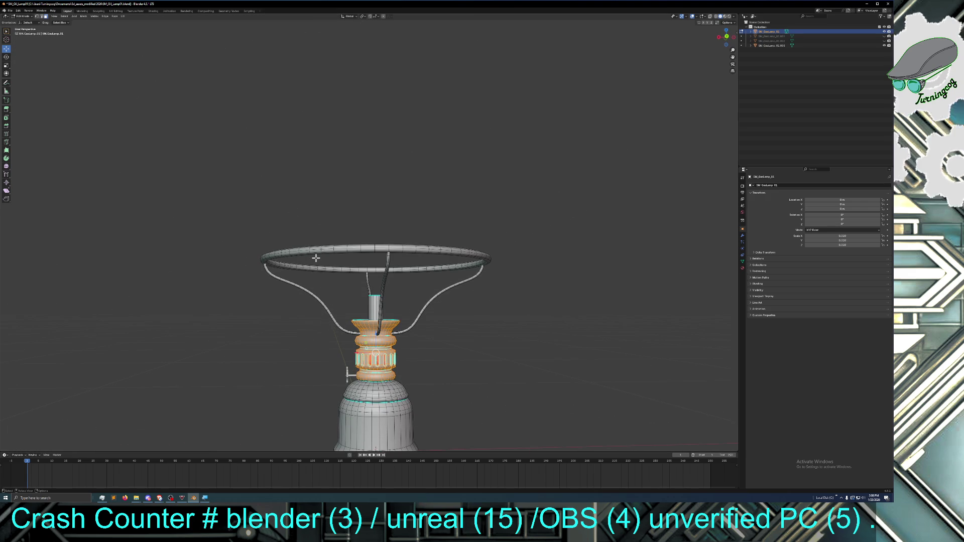
Adjust the burner face selection with grow and shrink until it ends at the bottom ring
key(ctrl+KP_Add)
key(ctrl+KP_Add)
key(ctrl+KP_Add)
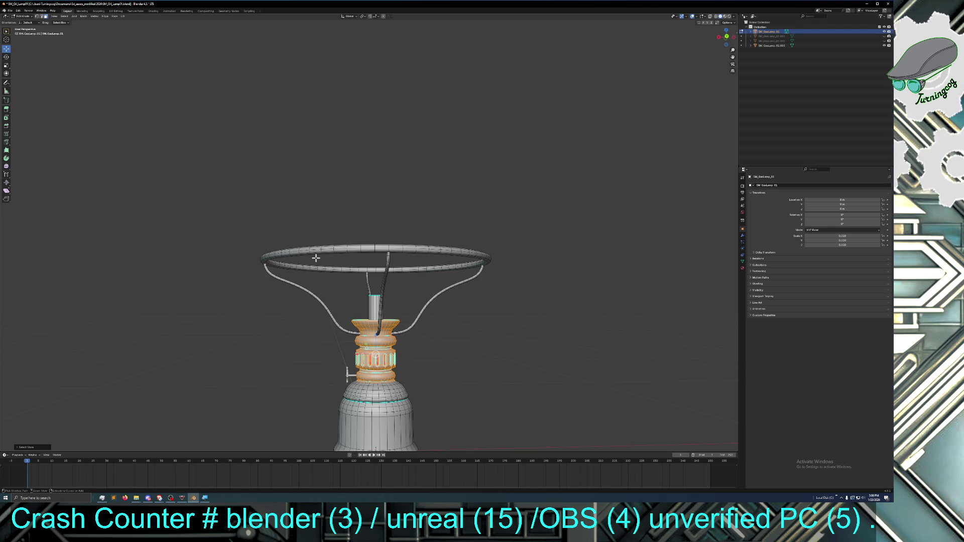
key(ctrl+KP_Subtract)
key(ctrl+KP_Subtract)
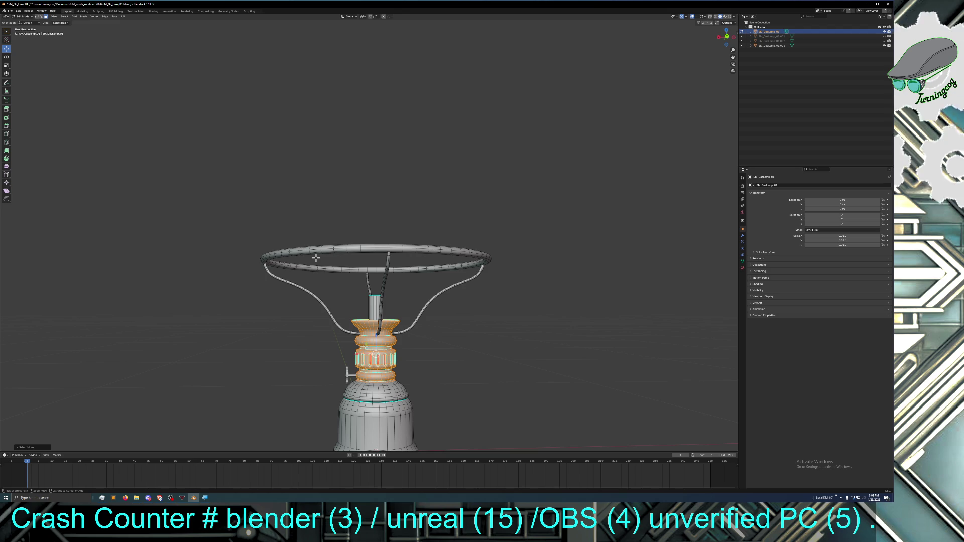
key(ctrl+KP_Add)
key(ctrl+KP_Add)
key(ctrl+KP_Add)
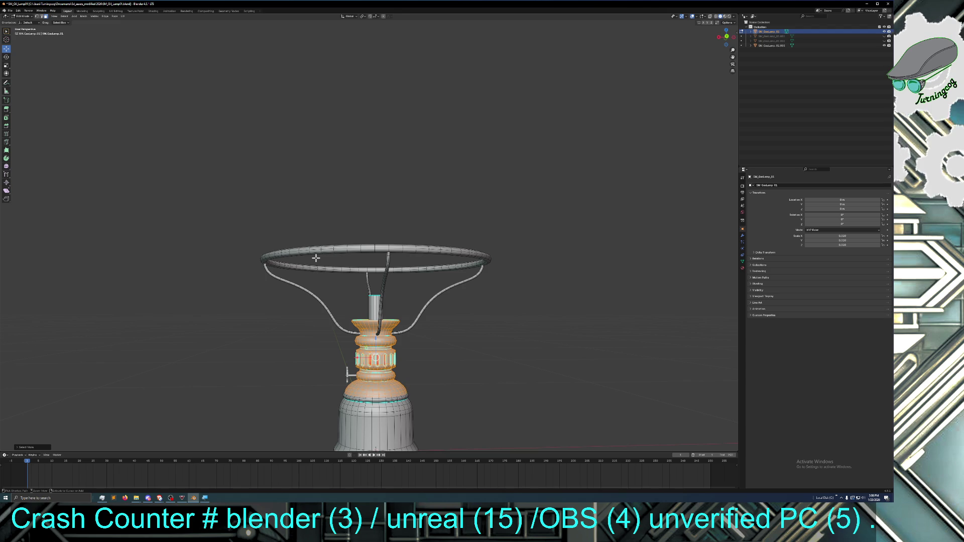
key(ctrl+KP_Add)
key(ctrl+KP_Add)
key(ctrl+KP_Add)
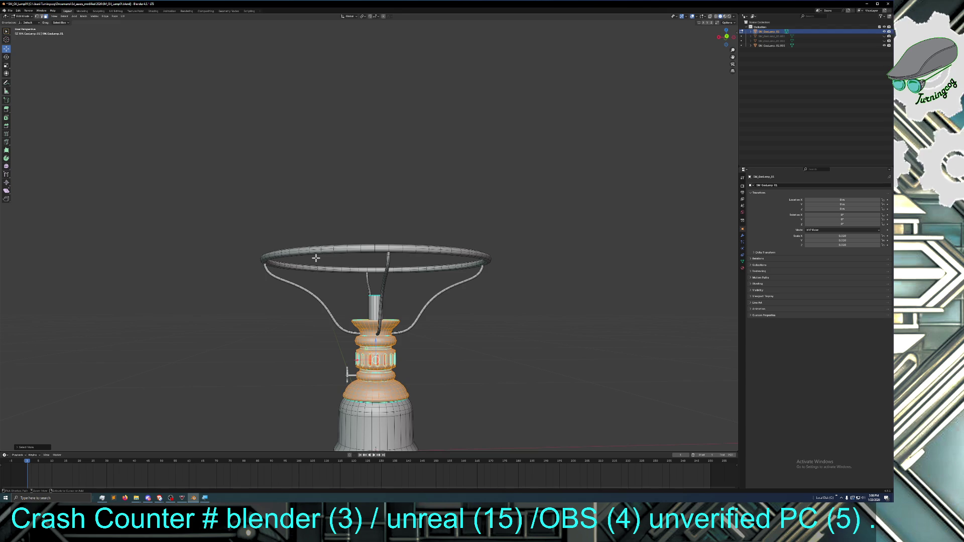
key(ctrl+KP_Subtract)
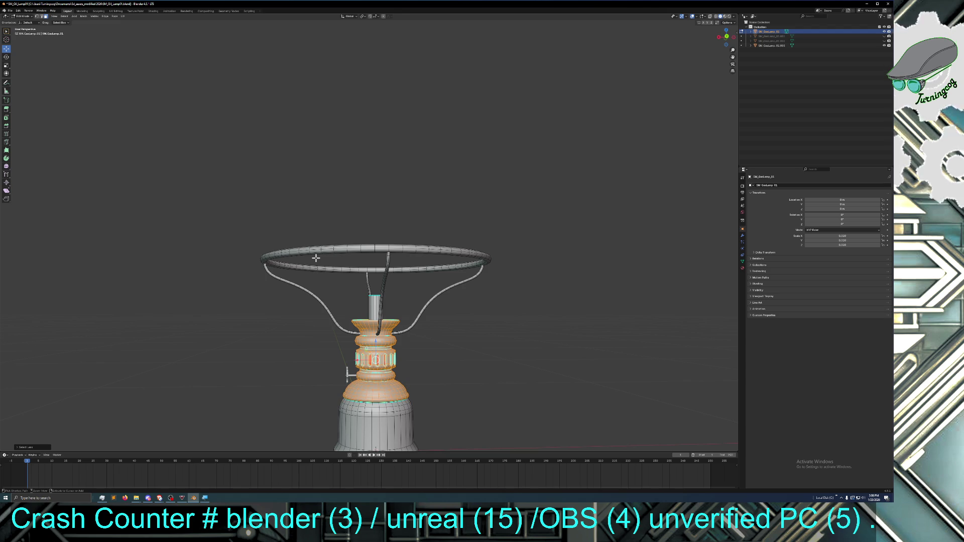
key(ctrl+KP_Subtract)
key(ctrl+KP_Subtract)
key(ctrl+KP_Subtract)
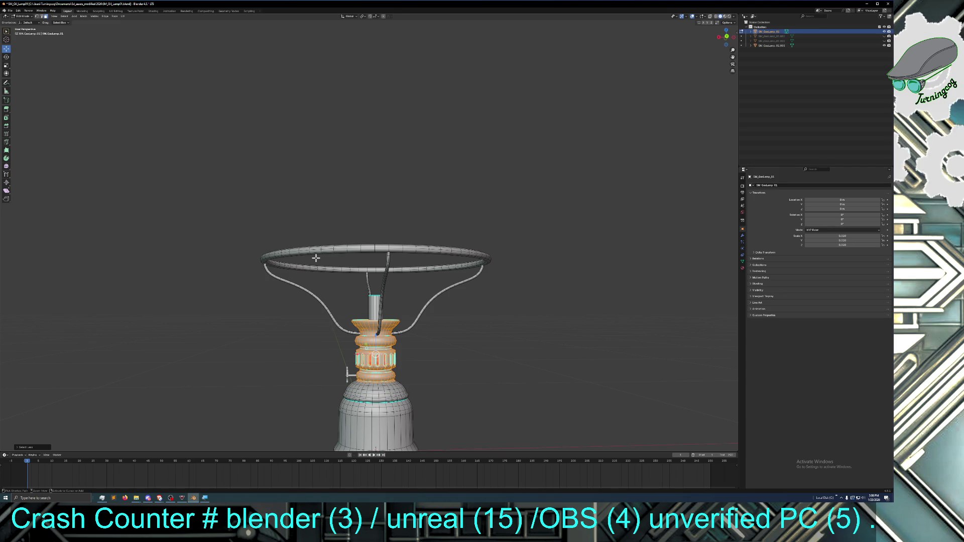
key(ctrl+KP_Subtract)
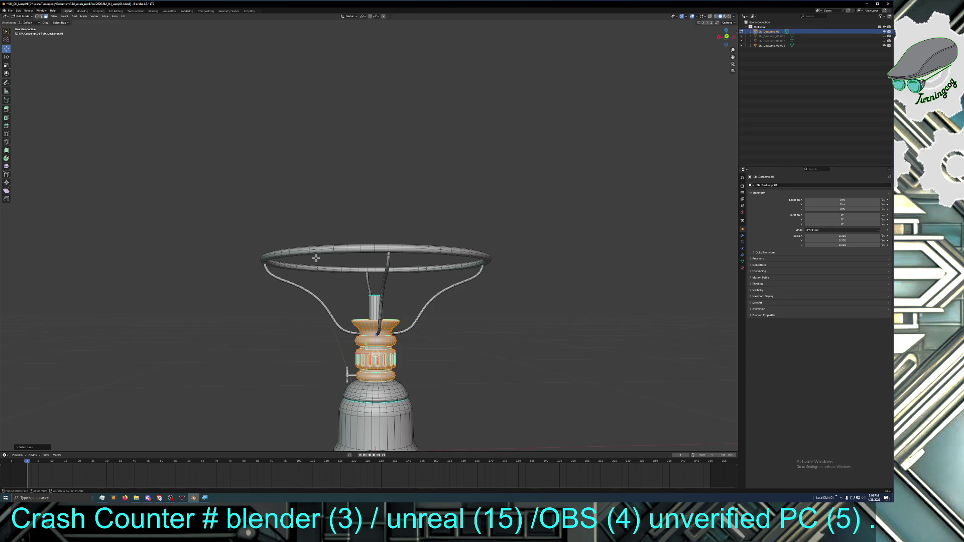
key(ctrl+KP_Subtract)
key(ctrl+KP_Add)
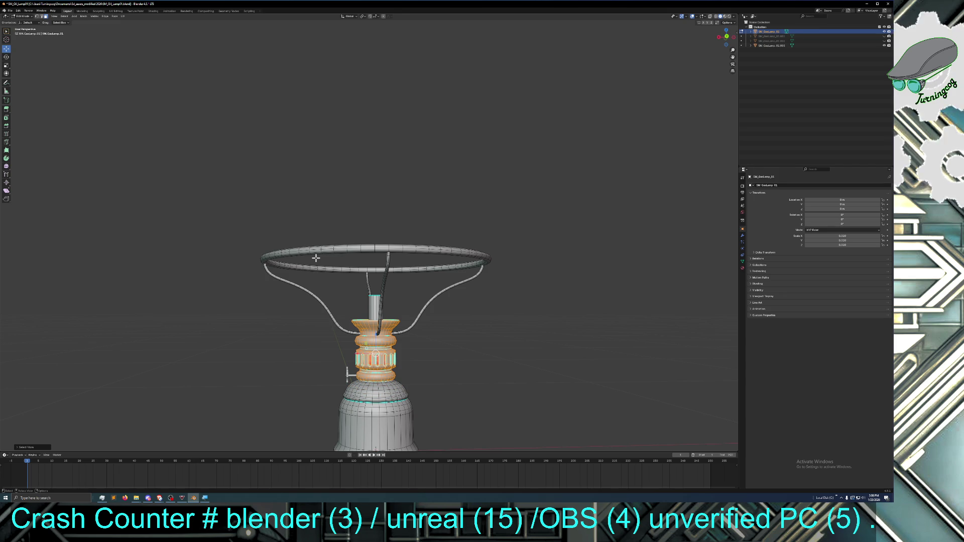
middle_drag(458, 370, 451, 370)
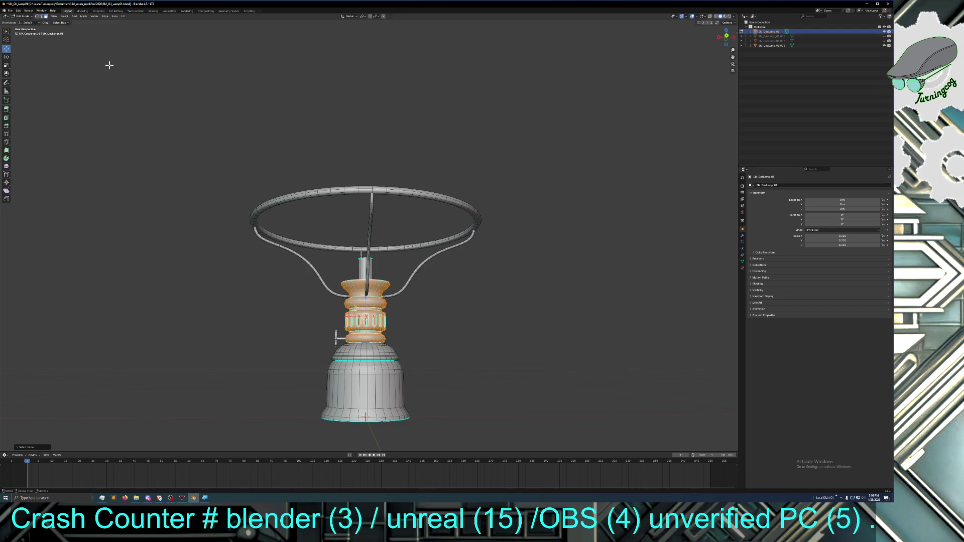
click(83, 16)
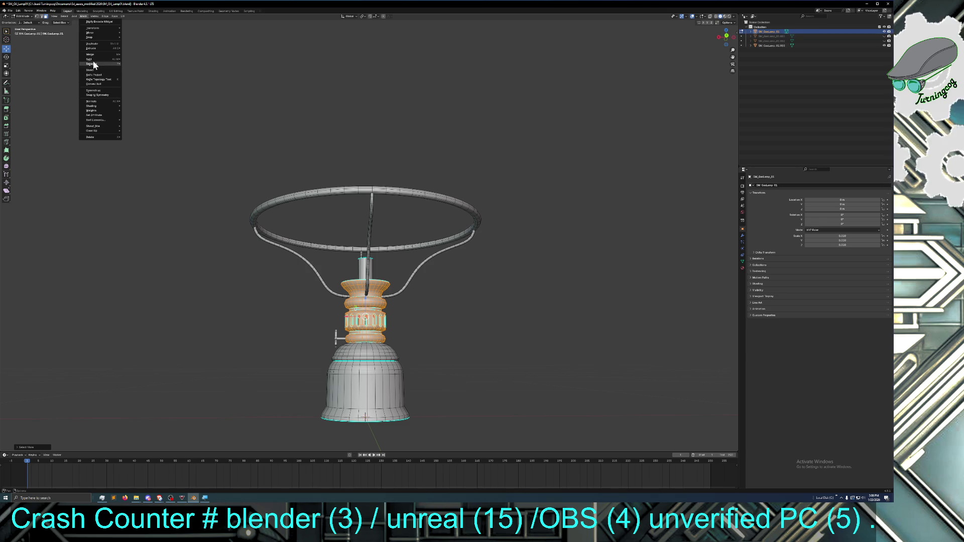
Apply Face > Solidify to the selected burner faces, then deselect and orbit to inspect the thickened burner
click(115, 16)
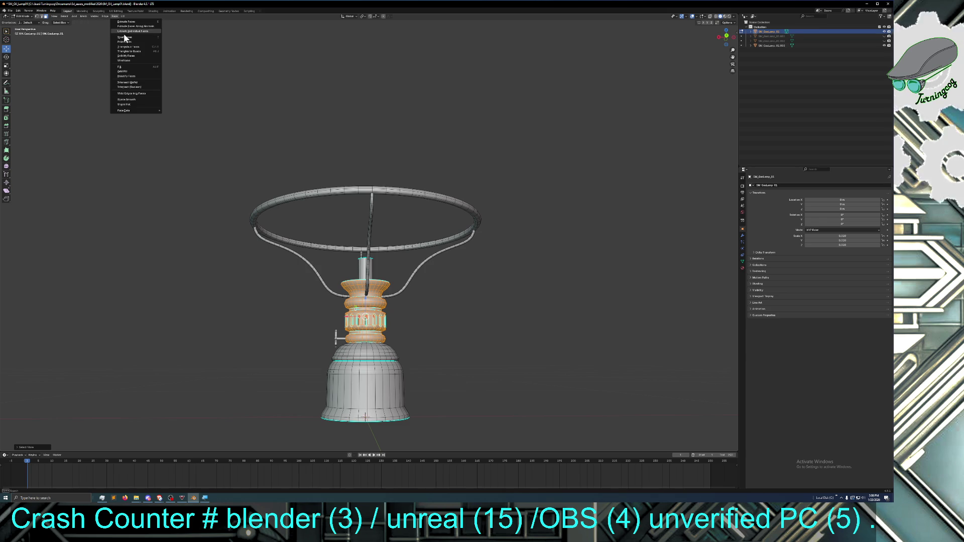
click(132, 56)
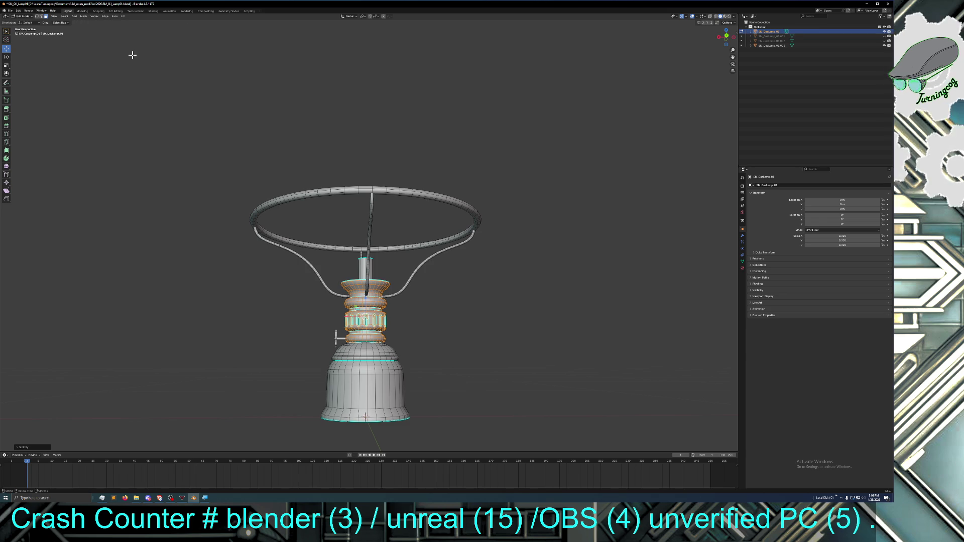
click(205, 246)
mouse_move(231, 288)
middle_down()
mouse_move(219, 320)
mouse_move(286, 326)
middle_up()
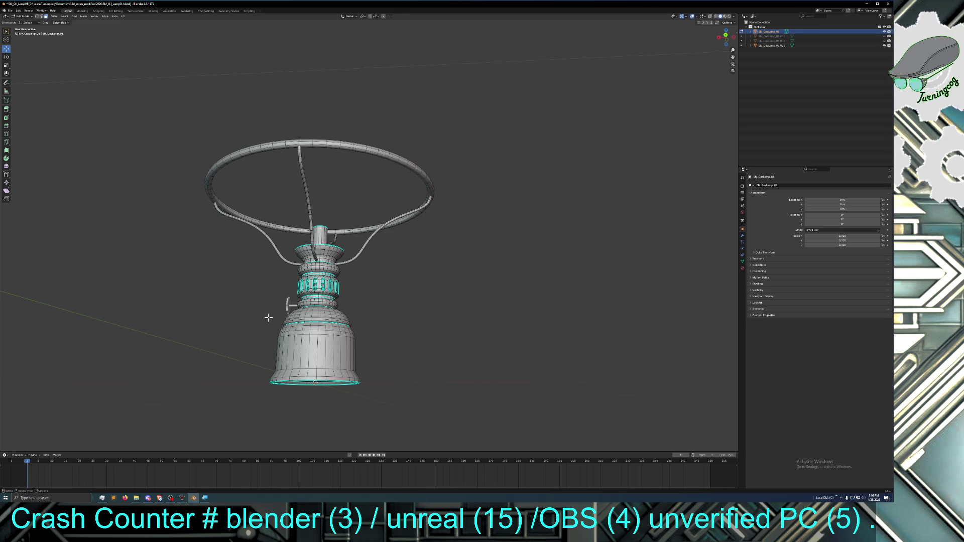
middle_drag(269, 317, 273, 324)
mouse_move(273, 327)
middle_down()
mouse_move(273, 338)
mouse_move(268, 325)
middle_up()
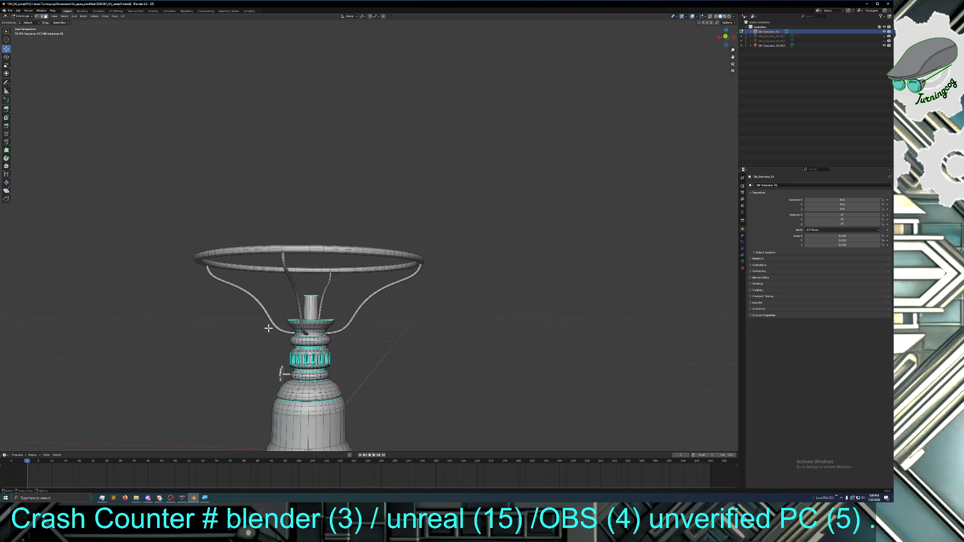
middle_drag(211, 325, 225, 325)
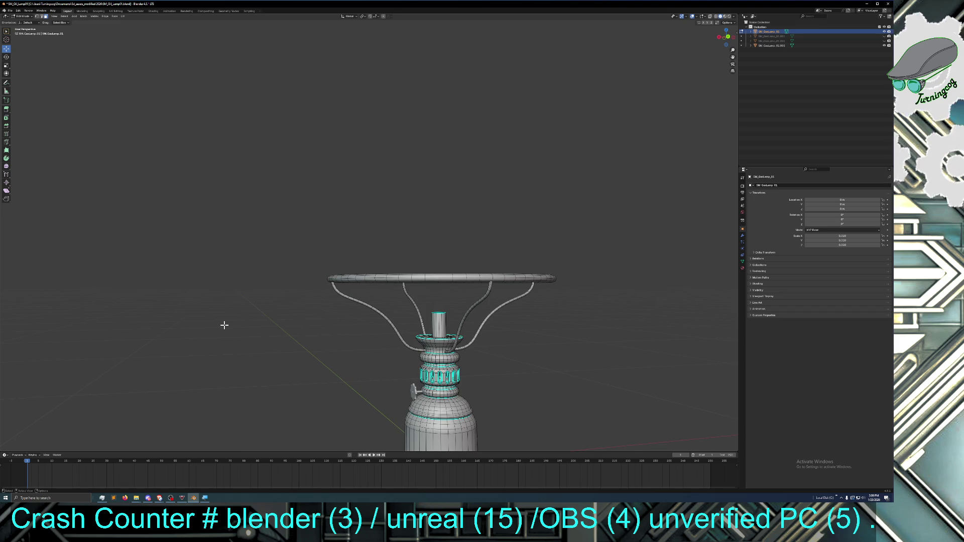